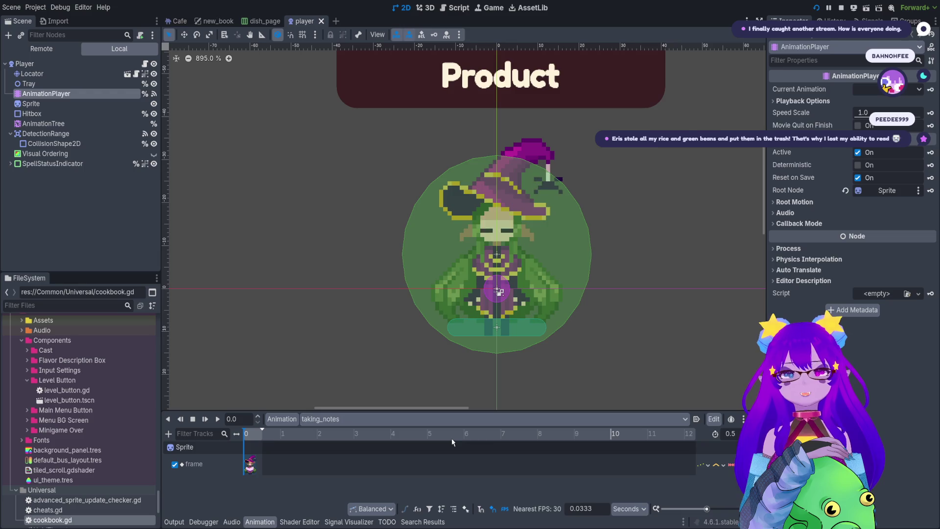
Step: Preview the taking_notes animation, then filter the FileSystem dock to 'player' files
{"action": "left_click", "coordinate": [217, 417]}
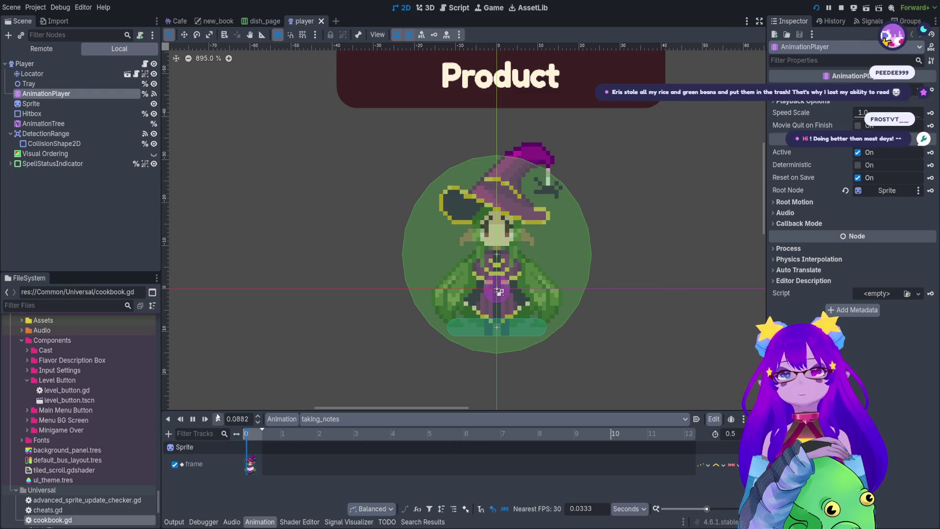
{"action": "left_click", "coordinate": [194, 419]}
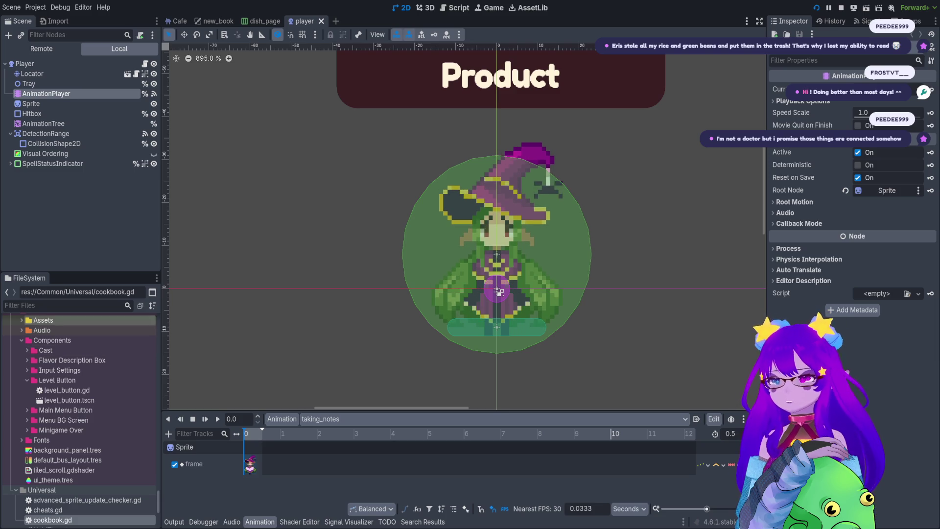
{"action": "left_click", "coordinate": [89, 305]}
{"action": "type", "text": "player"}
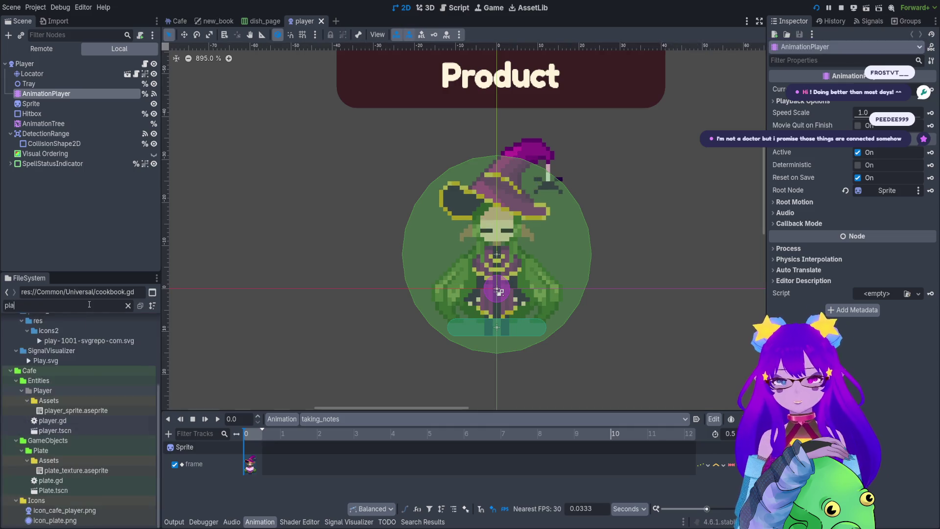
Step: Open player_sprite.aseprite from the player files in Aseprite, maximized to full screen
{"action": "left_click", "coordinate": [91, 480]}
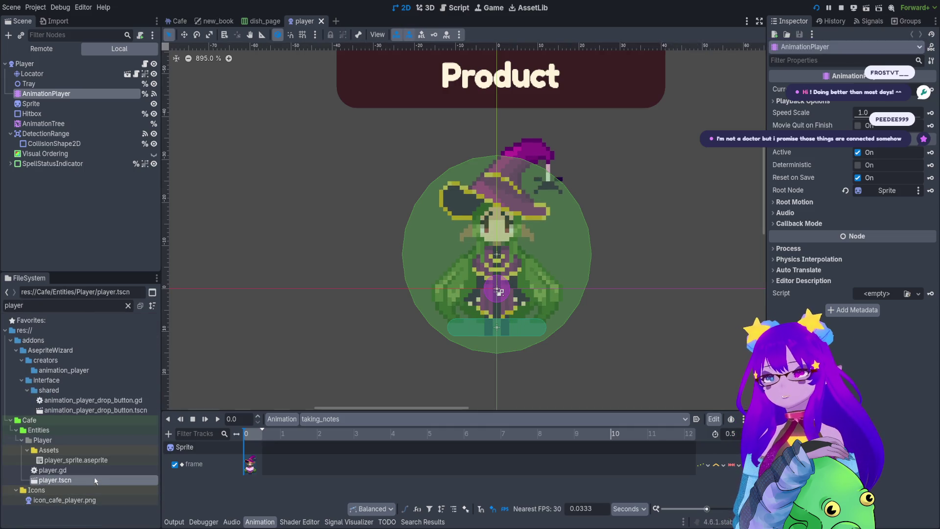
{"action": "left_click", "coordinate": [91, 460]}
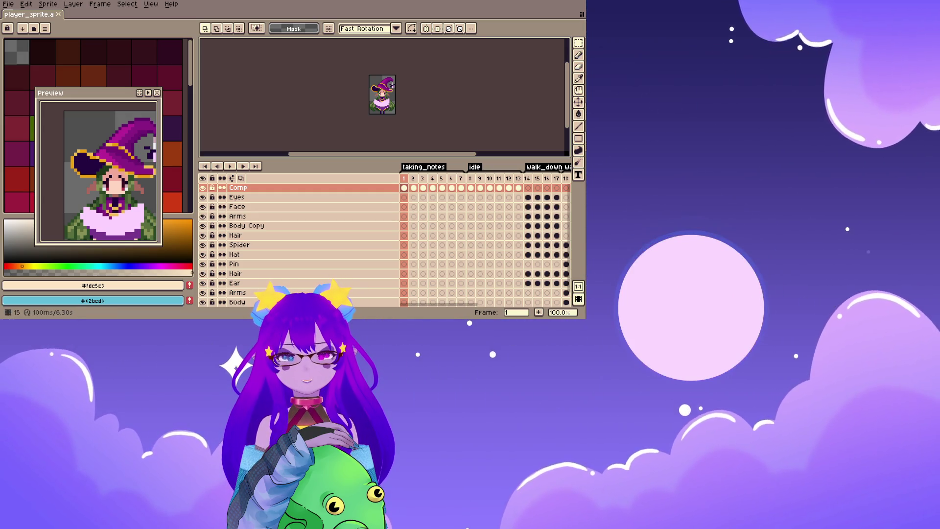
{"action": "key", "text": "super+Up"}
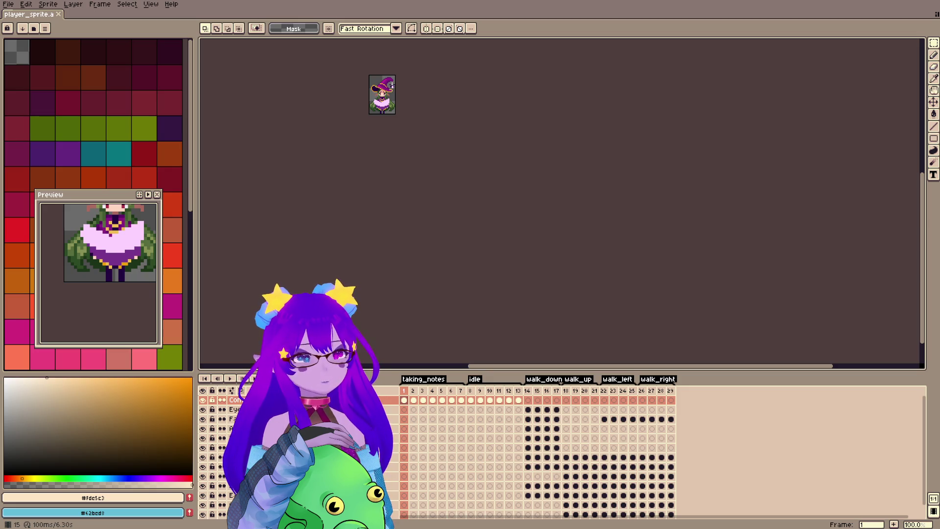
Step: Zoom into the player sprite, centre it, and play its taking_notes frames
{"action": "scroll", "coordinate": [350, 75], "scroll_direction": "up", "scroll_amount": 3}
{"action": "left_click_drag", "start_coordinate": [351, 75], "coordinate": [617, 198]}
{"action": "scroll", "coordinate": [617, 199], "scroll_direction": "up", "scroll_amount": 1}
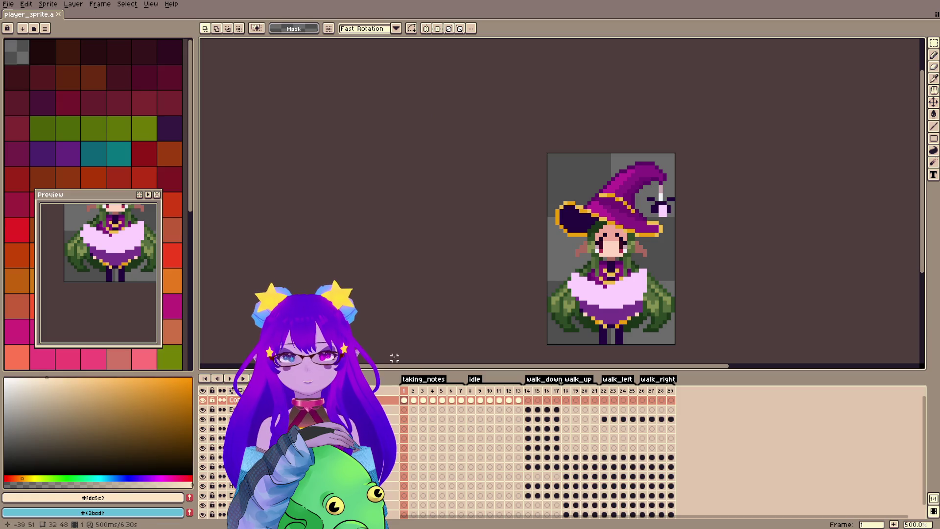
{"action": "scroll", "coordinate": [581, 210], "scroll_direction": "up", "scroll_amount": 1}
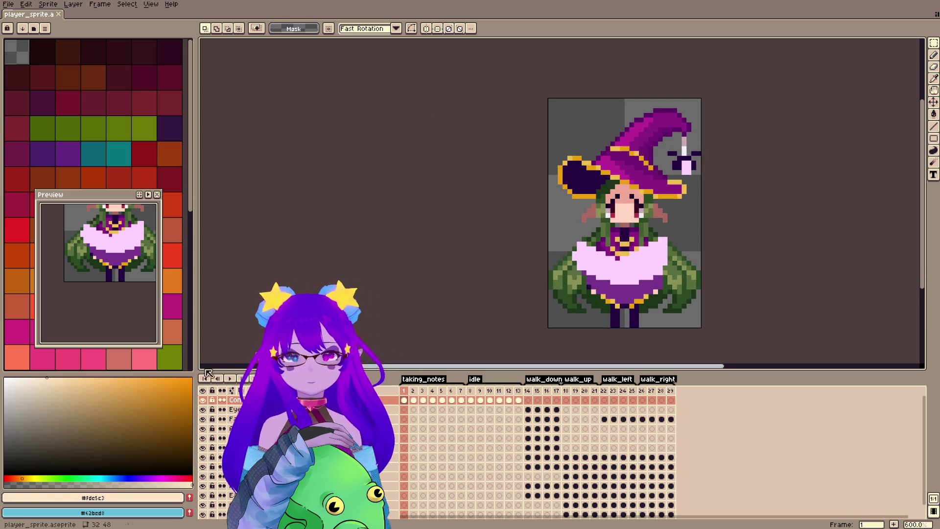
{"action": "left_click", "coordinate": [234, 381]}
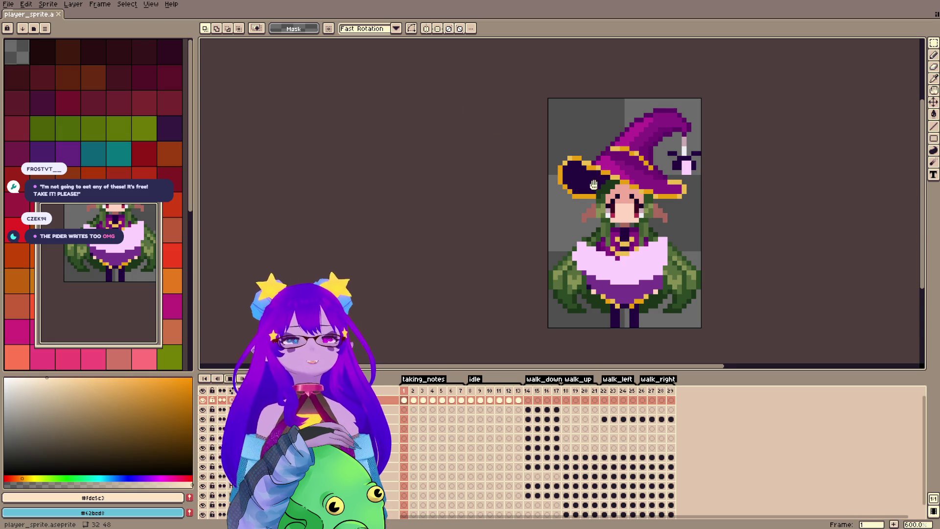
Step: Adjust the zoom and nudge the view to inspect the animating sprite
{"action": "scroll", "coordinate": [621, 193], "scroll_direction": "up", "scroll_amount": 1}
{"action": "scroll", "coordinate": [641, 244], "scroll_direction": "up", "scroll_amount": 2}
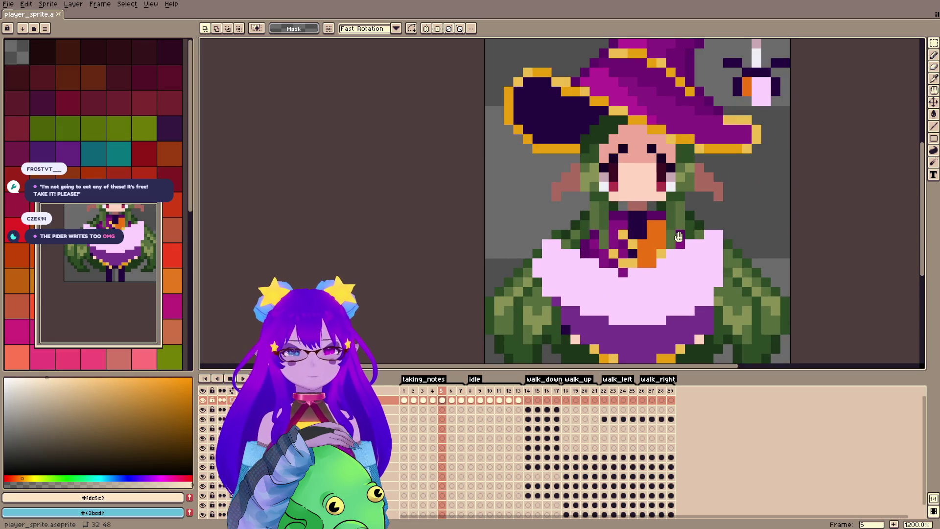
{"action": "scroll", "coordinate": [643, 244], "scroll_direction": "down", "scroll_amount": 1}
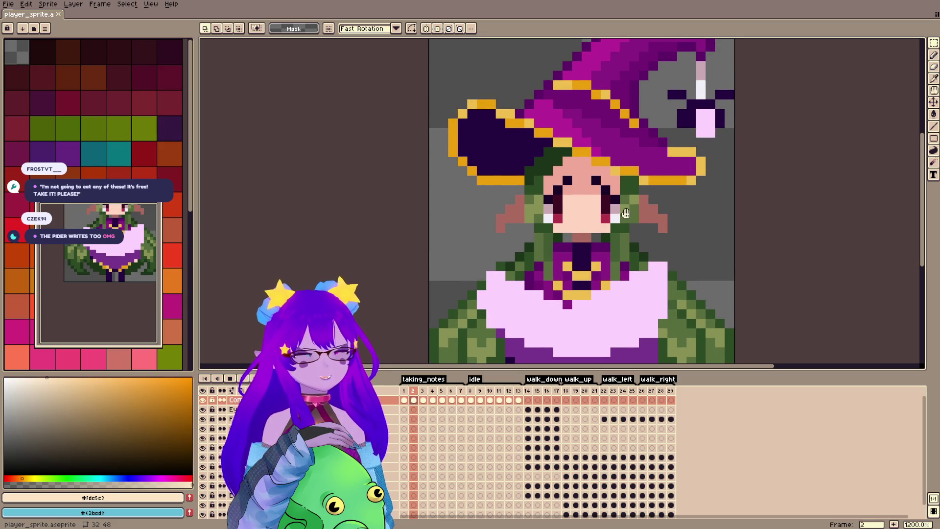
{"action": "scroll", "coordinate": [646, 238], "scroll_direction": "down", "scroll_amount": 1}
{"action": "scroll", "coordinate": [628, 260], "scroll_direction": "up", "scroll_amount": 1}
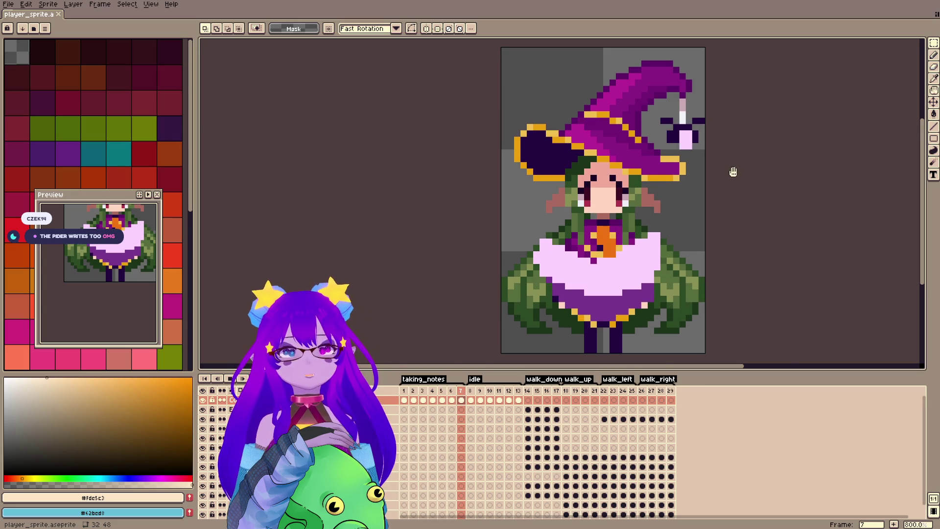
{"action": "left_click_drag", "start_coordinate": [728, 178], "coordinate": [740, 184]}
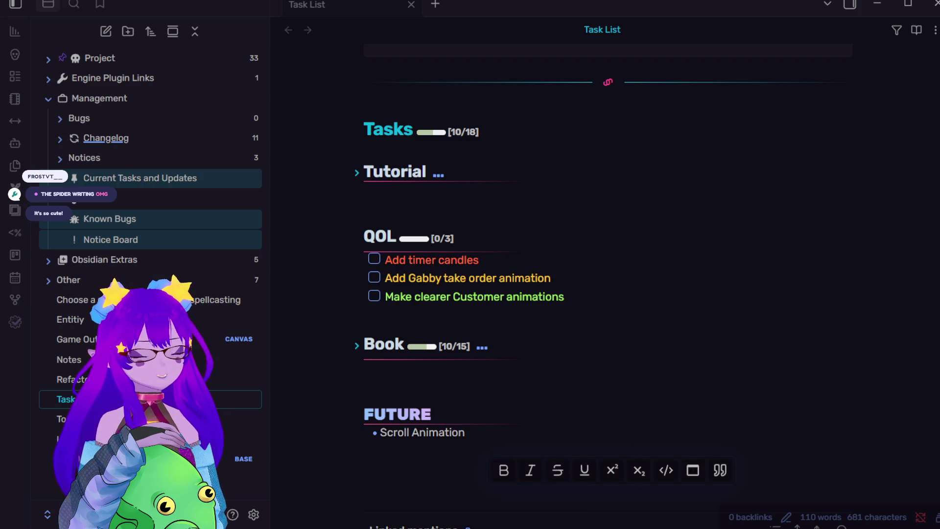
Step: Review the three QOL tasks in the Task List note, including 'Add Gabby take order animation'
{"action": "scroll", "coordinate": [601, 296], "scroll_direction": "down", "scroll_amount": 2}
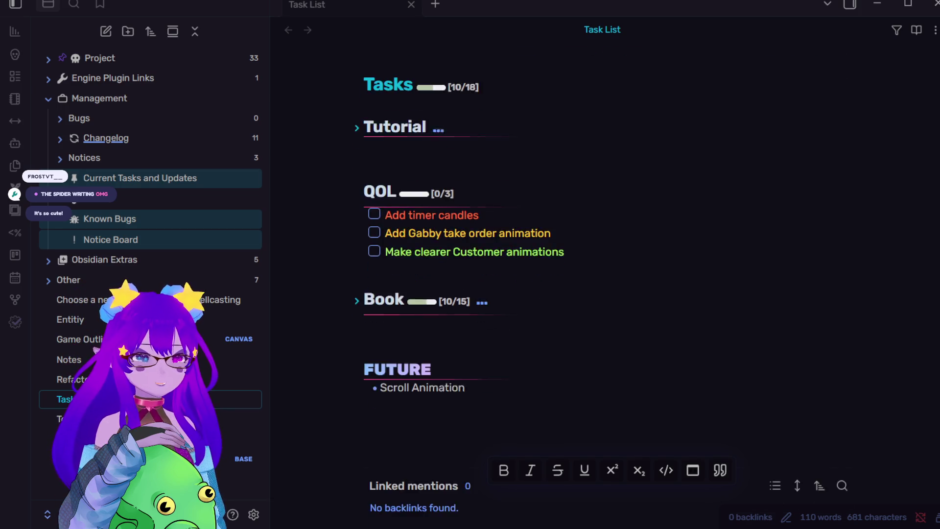
{"action": "left_click", "coordinate": [514, 196]}
{"action": "left_click", "coordinate": [594, 220]}
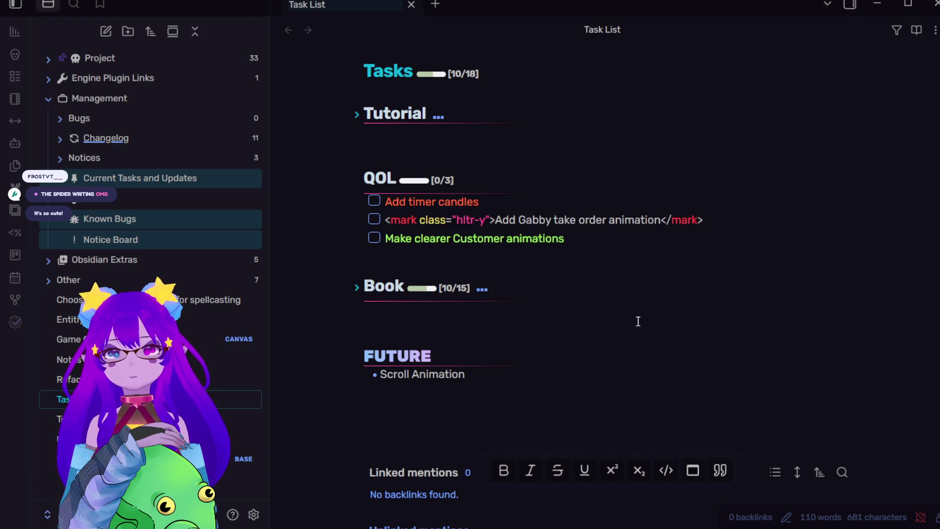
{"action": "left_click", "coordinate": [657, 265]}
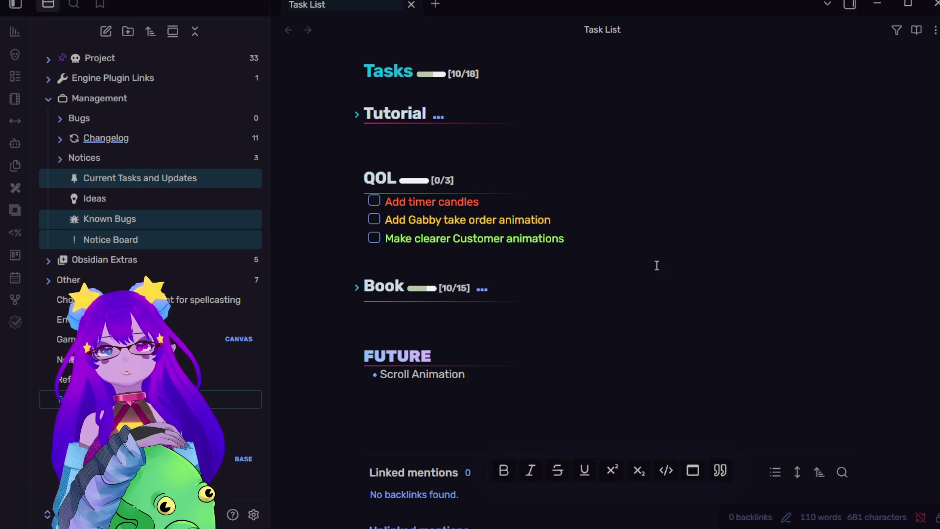
{"action": "left_click", "coordinate": [564, 221]}
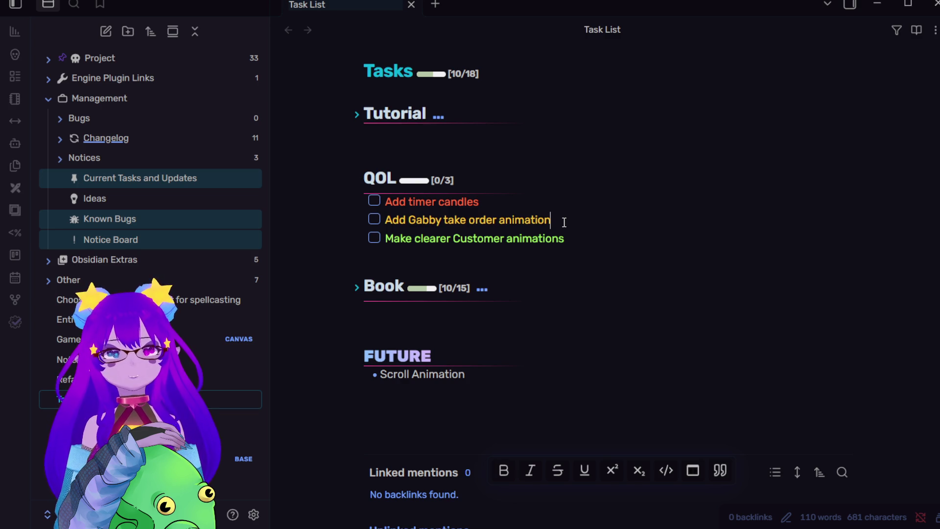
{"action": "left_click", "coordinate": [566, 239]}
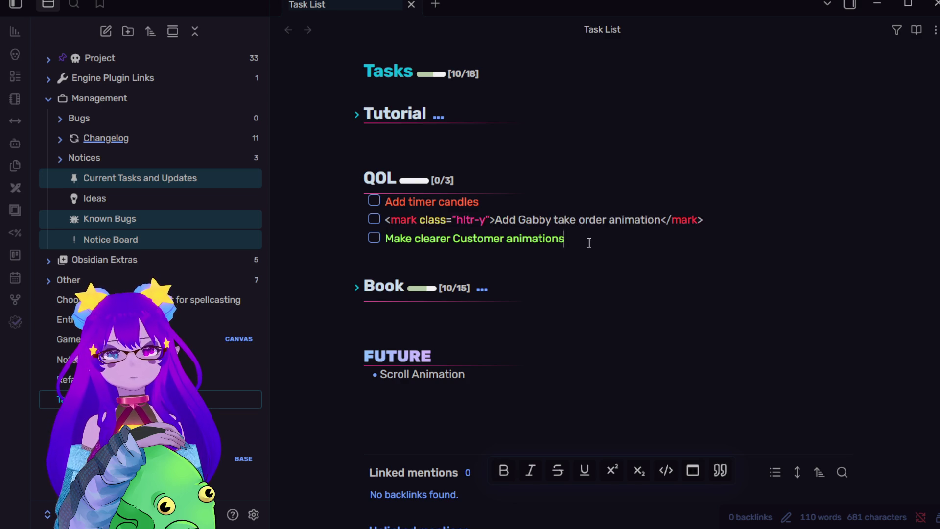
{"action": "left_click", "coordinate": [564, 266]}
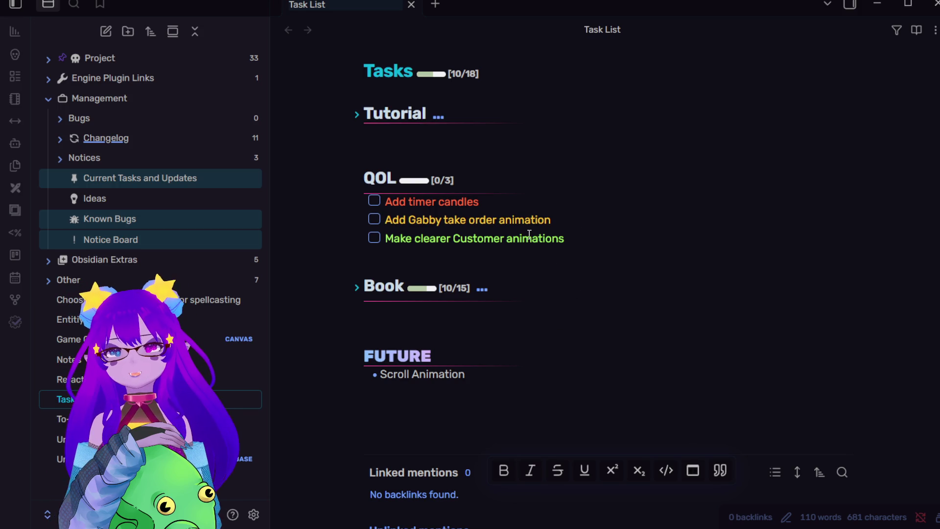
{"action": "mouse_move", "coordinate": [488, 240]}
{"action": "left_mouse_down"}
{"action": "mouse_move", "coordinate": [548, 240]}
{"action": "mouse_move", "coordinate": [545, 253]}
{"action": "left_mouse_up"}
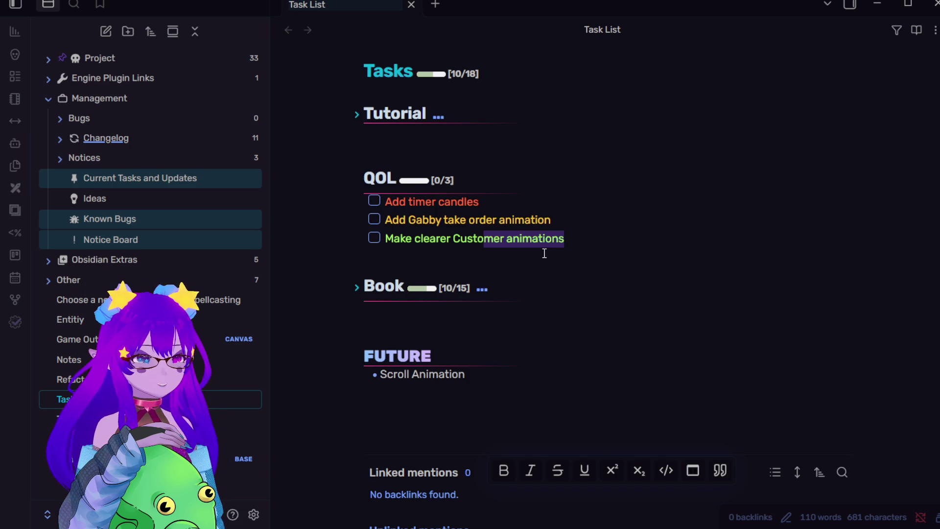
{"action": "key", "text": "Up"}
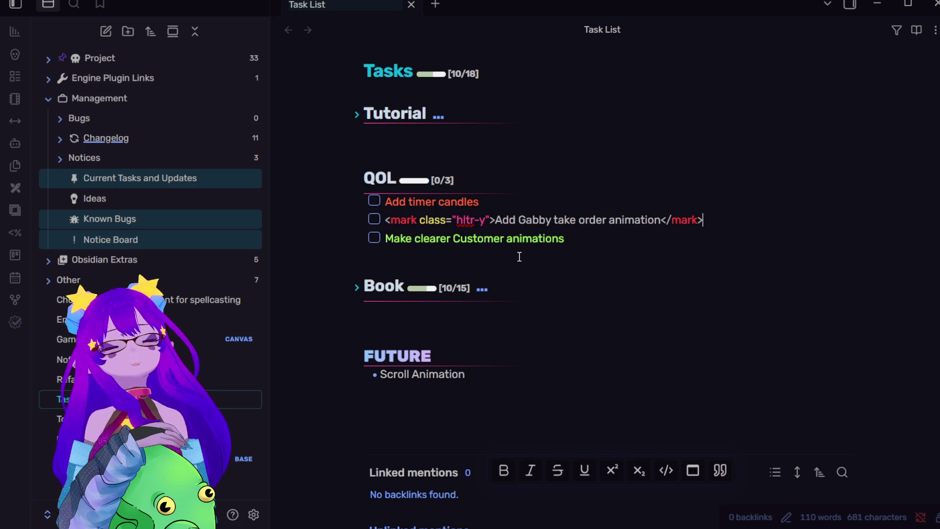
{"action": "left_click", "coordinate": [516, 250]}
{"action": "key", "text": "Up"}
{"action": "key", "text": "Up"}
{"action": "key", "text": "Up"}
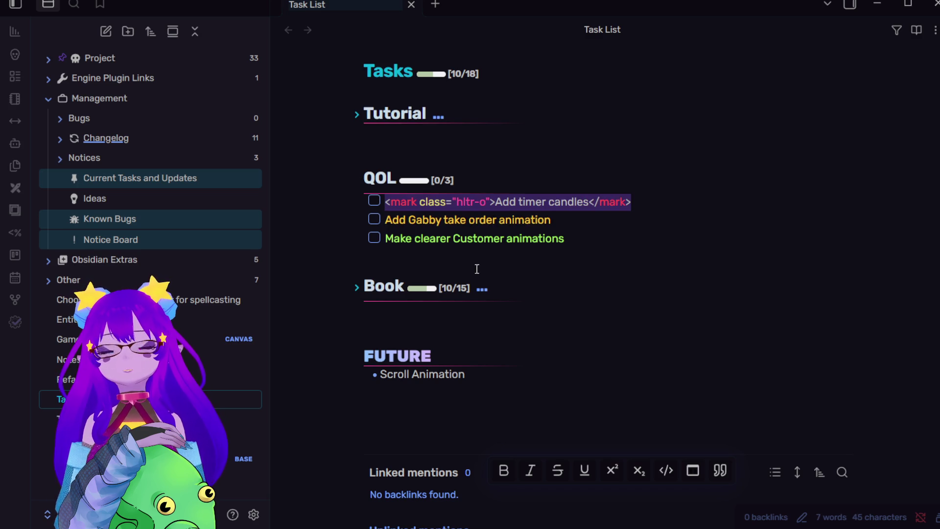
{"action": "left_click", "coordinate": [476, 268]}
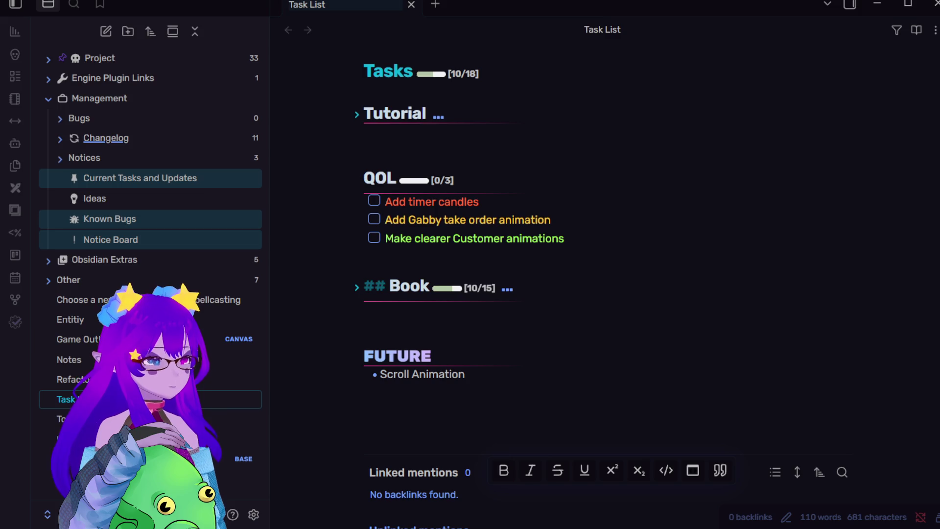
{"action": "key", "text": "alt+Tab"}
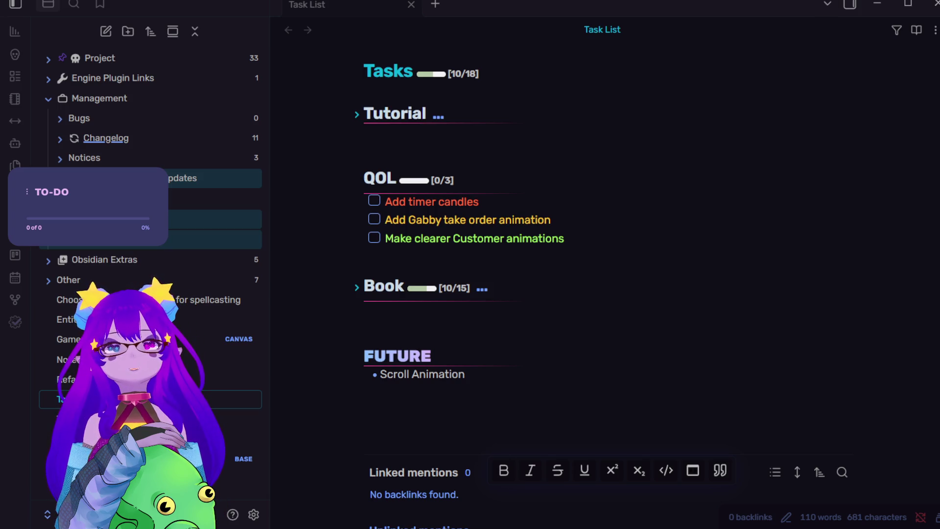
Step: Switch the note to live preview, then deselect the node in Godot's player scene showing idle
{"action": "key", "text": "ctrl+e"}
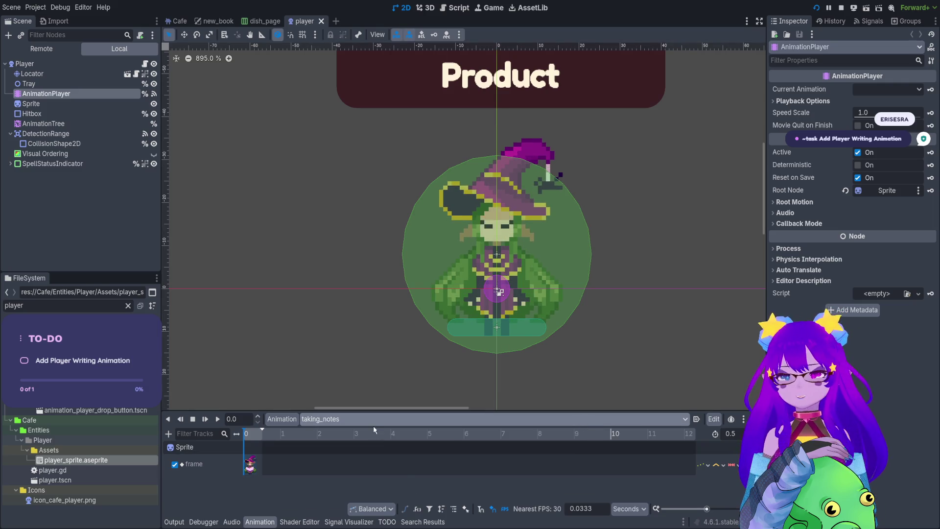
{"action": "scroll", "coordinate": [375, 421], "scroll_direction": "up", "scroll_amount": 1}
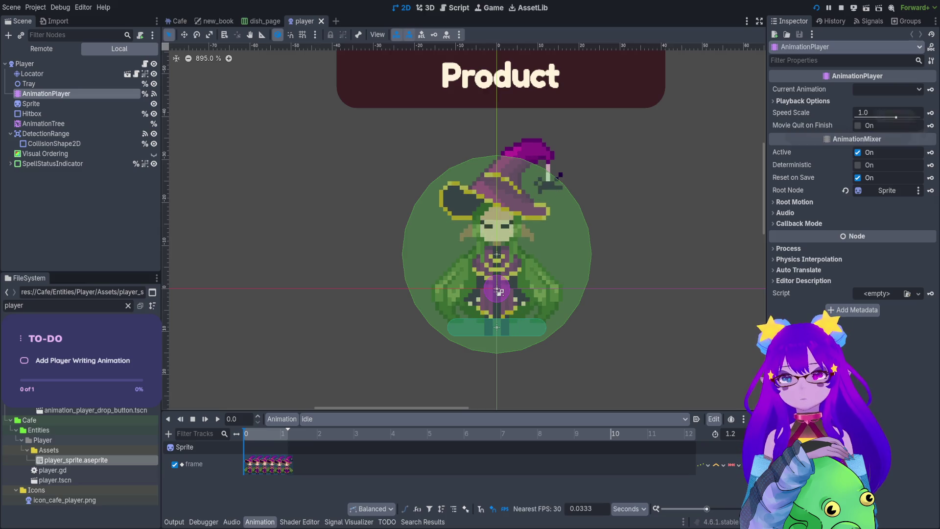
{"action": "left_click", "coordinate": [191, 68]}
{"action": "mouse_move", "coordinate": [176, 23]}
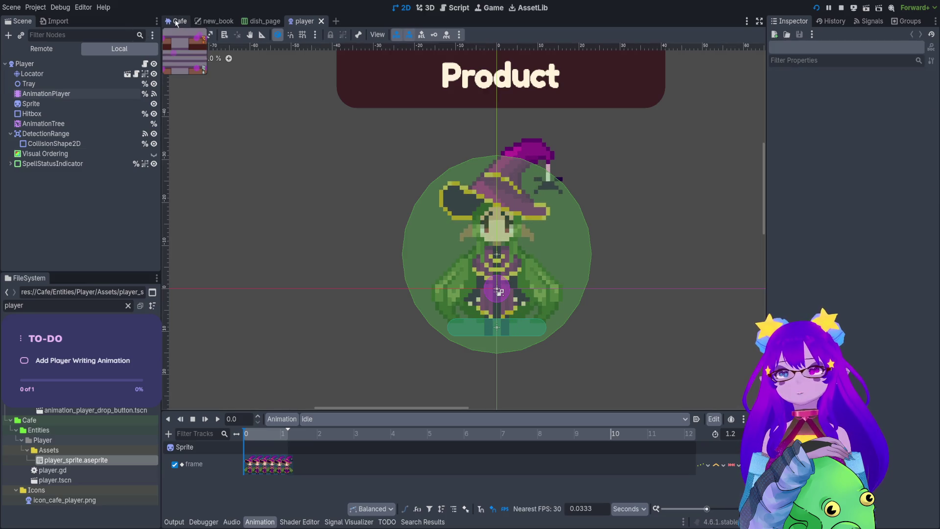
{"action": "key", "text": "ctrl+Tab"}
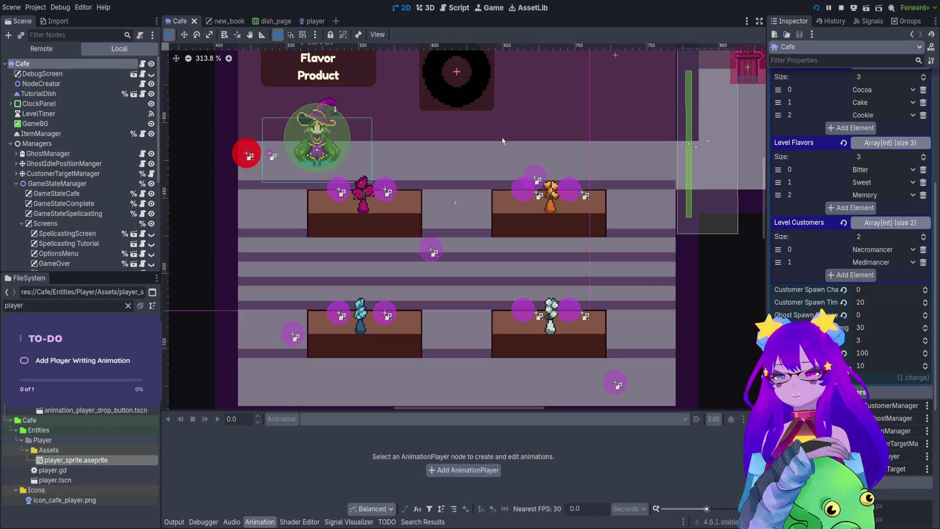
{"action": "left_click", "coordinate": [316, 21]}
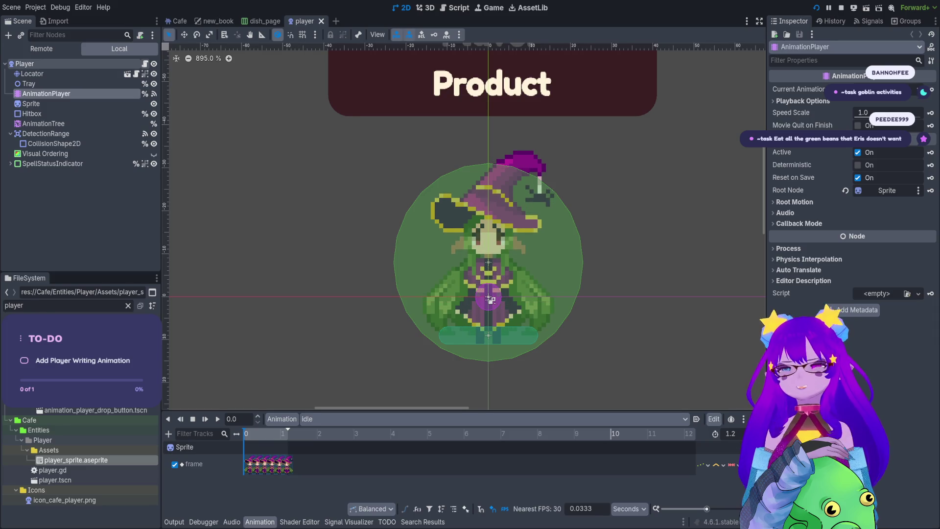
{"action": "left_click", "coordinate": [145, 64]}
{"action": "scroll", "coordinate": [534, 101], "scroll_direction": "up", "scroll_amount": 20}
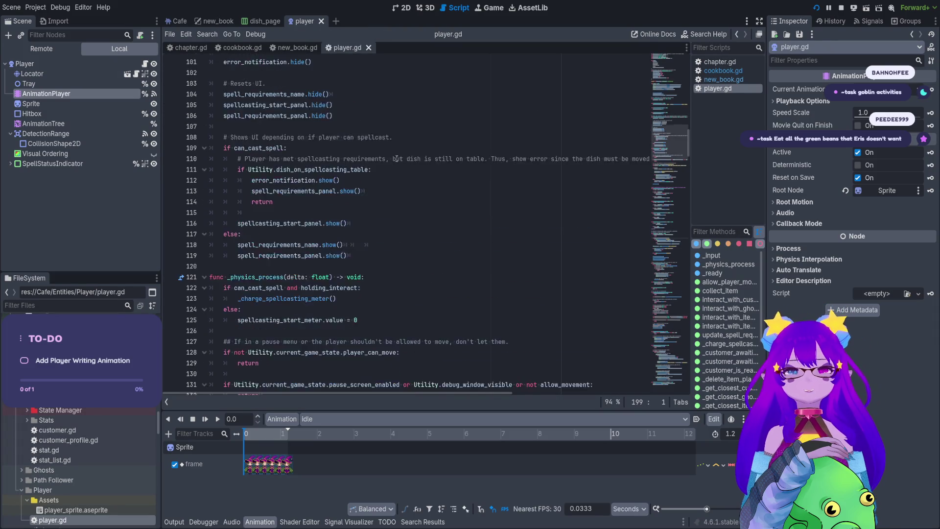
{"action": "scroll", "coordinate": [420, 153], "scroll_direction": "up", "scroll_amount": 12}
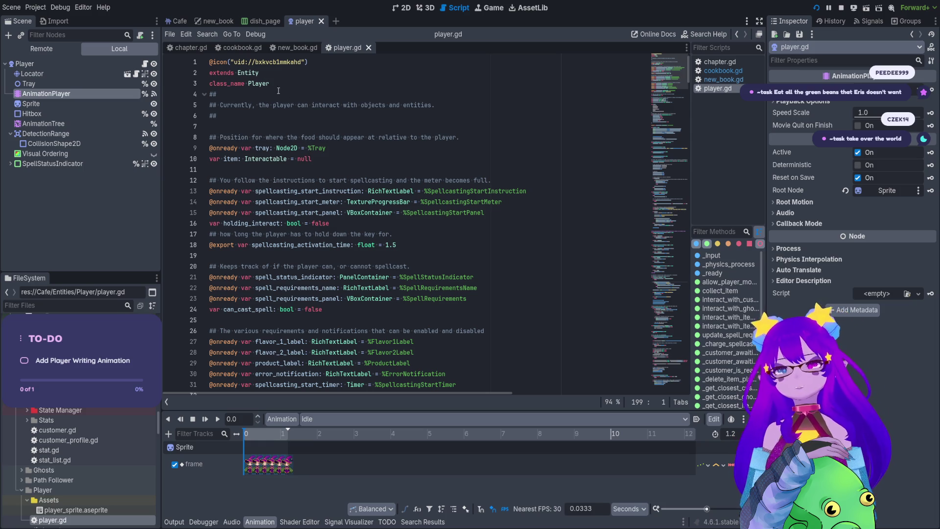
{"action": "scroll", "coordinate": [370, 113], "scroll_direction": "down", "scroll_amount": 9}
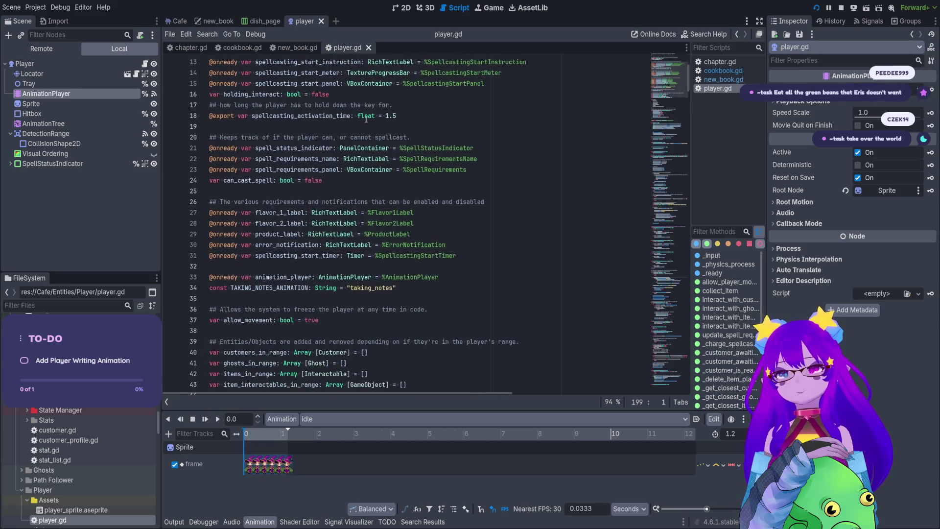
{"action": "scroll", "coordinate": [365, 147], "scroll_direction": "down", "scroll_amount": 3}
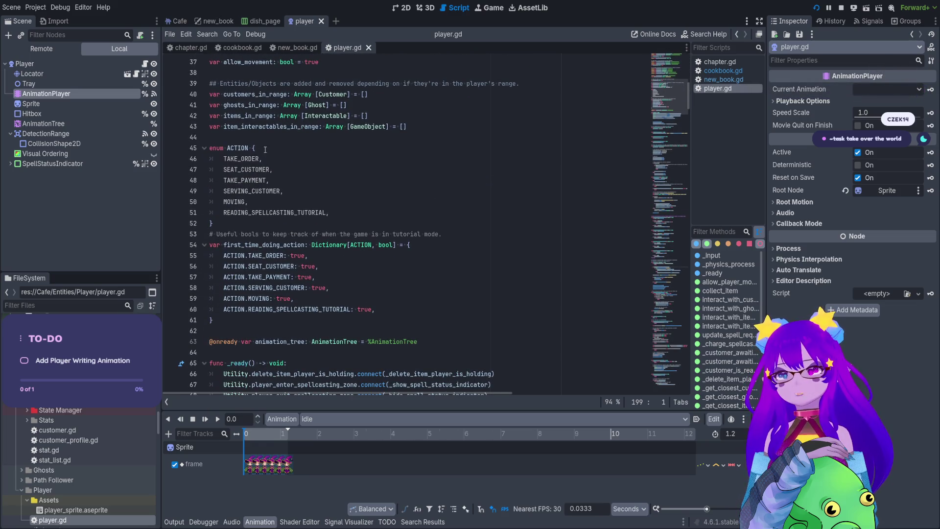
{"action": "left_click", "coordinate": [272, 162]}
{"action": "left_click", "coordinate": [270, 170]}
{"action": "scroll", "coordinate": [275, 176], "scroll_direction": "down", "scroll_amount": 3}
{"action": "left_click_drag", "start_coordinate": [307, 159], "coordinate": [358, 193]}
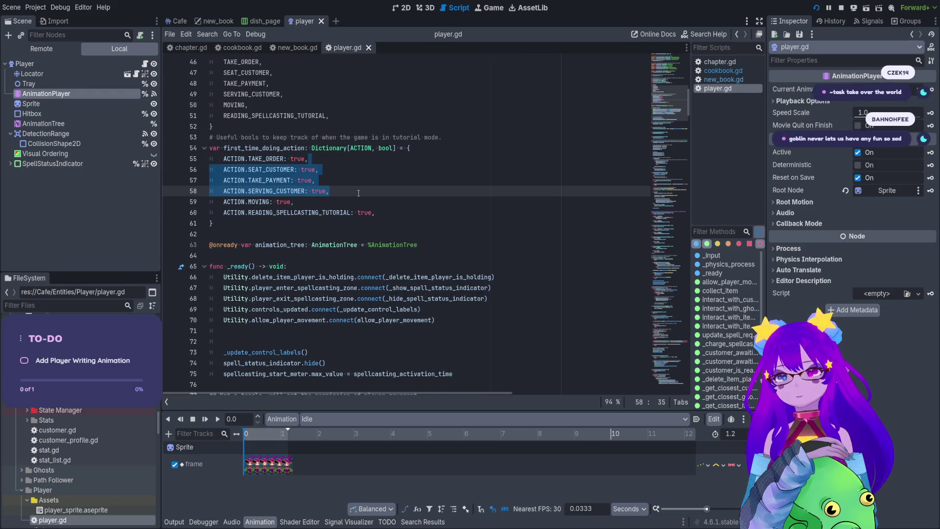
{"action": "left_click", "coordinate": [358, 193]}
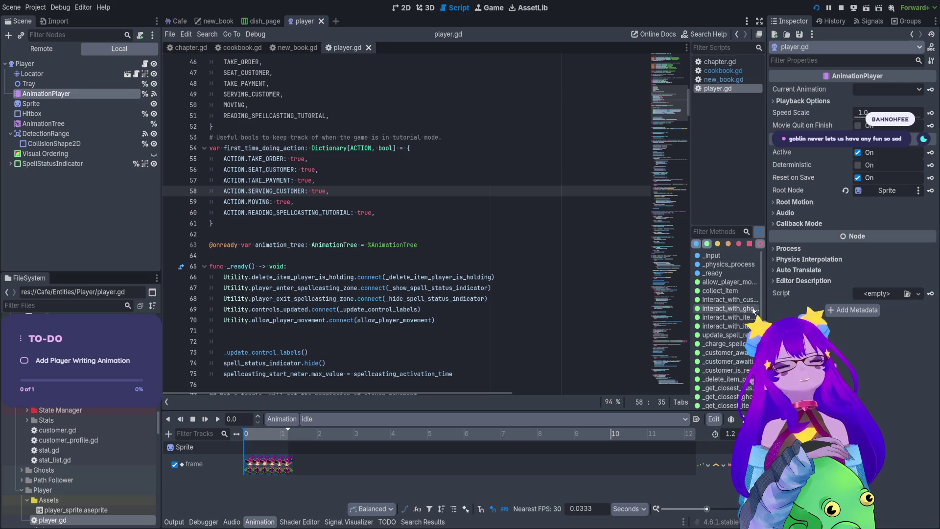
{"action": "scroll", "coordinate": [753, 310], "scroll_direction": "down", "scroll_amount": 5}
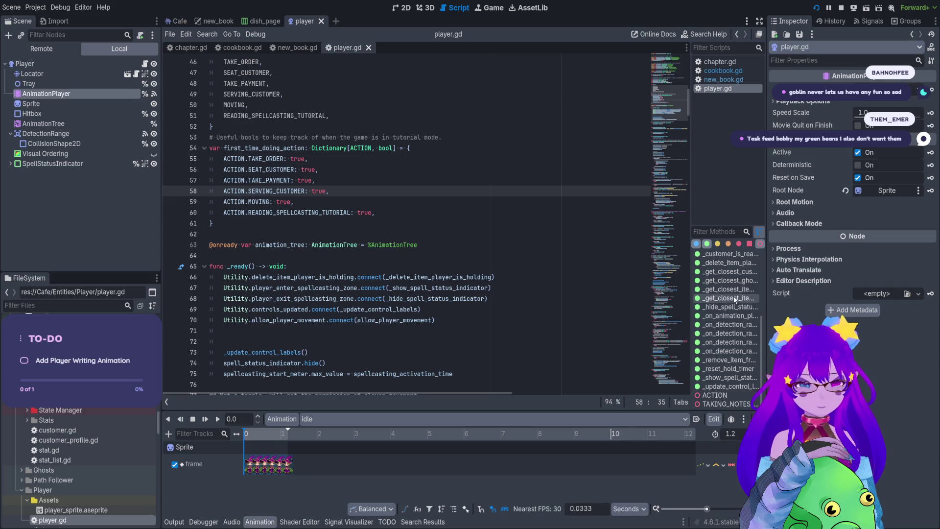
{"action": "scroll", "coordinate": [732, 317], "scroll_direction": "down", "scroll_amount": 1}
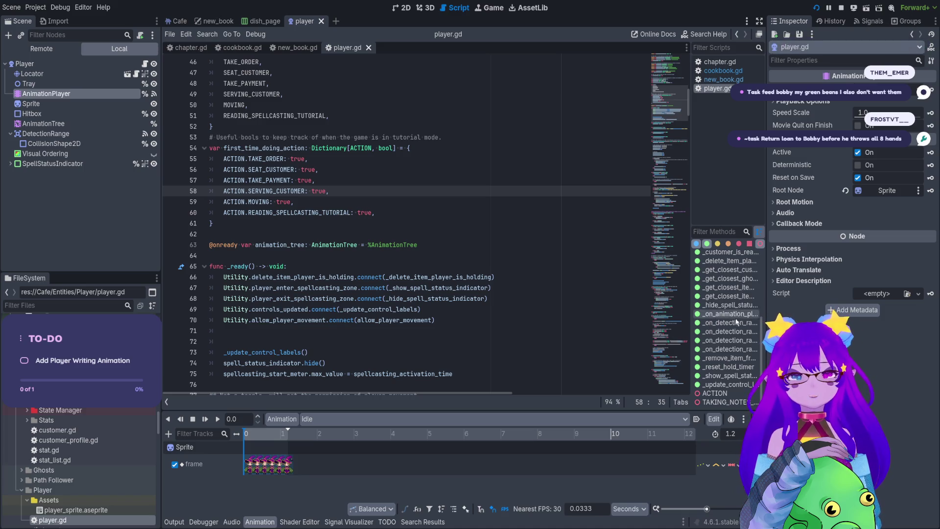
{"action": "scroll", "coordinate": [730, 333], "scroll_direction": "up", "scroll_amount": 3}
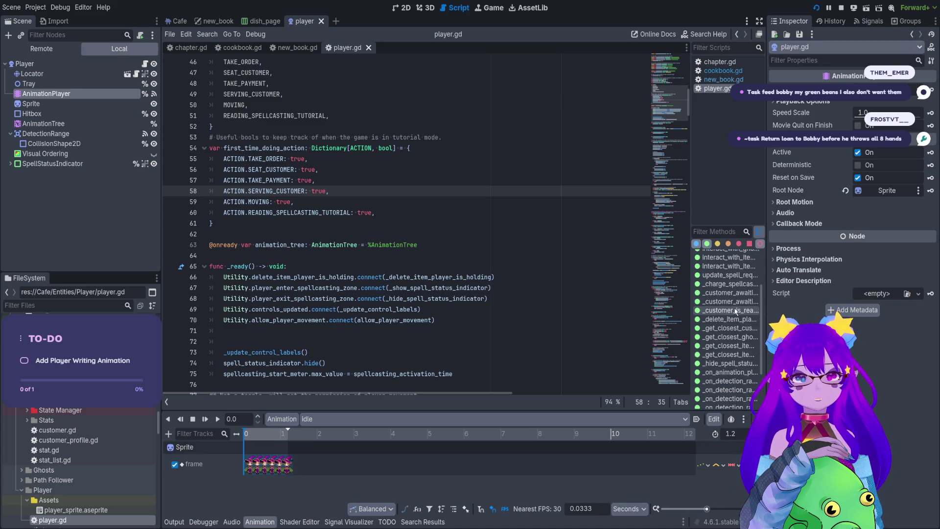
{"action": "left_click", "coordinate": [731, 310]}
{"action": "left_click", "coordinate": [743, 301]}
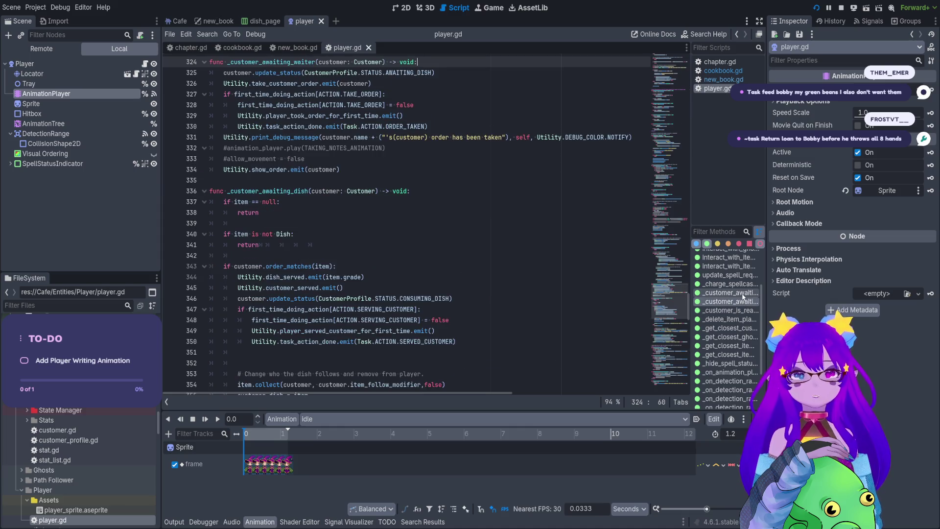
{"action": "left_click", "coordinate": [743, 294]}
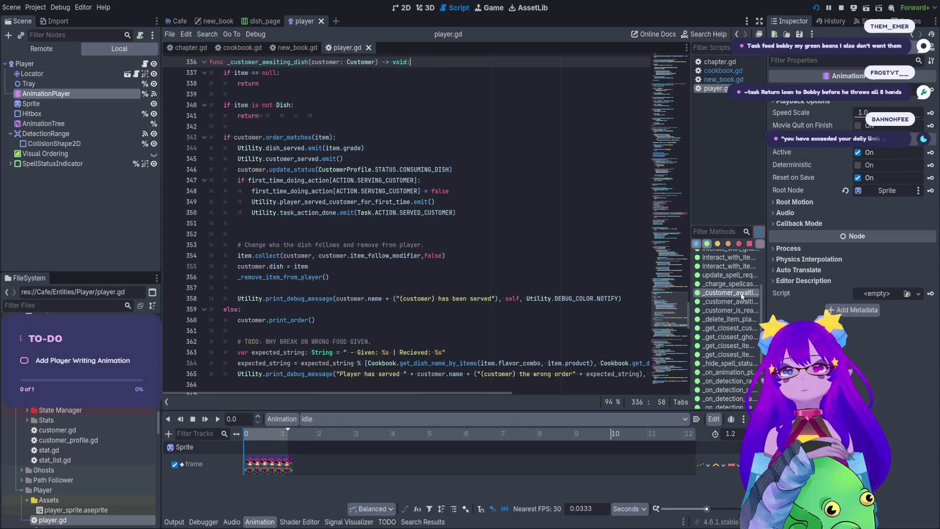
{"action": "left_click", "coordinate": [738, 310]}
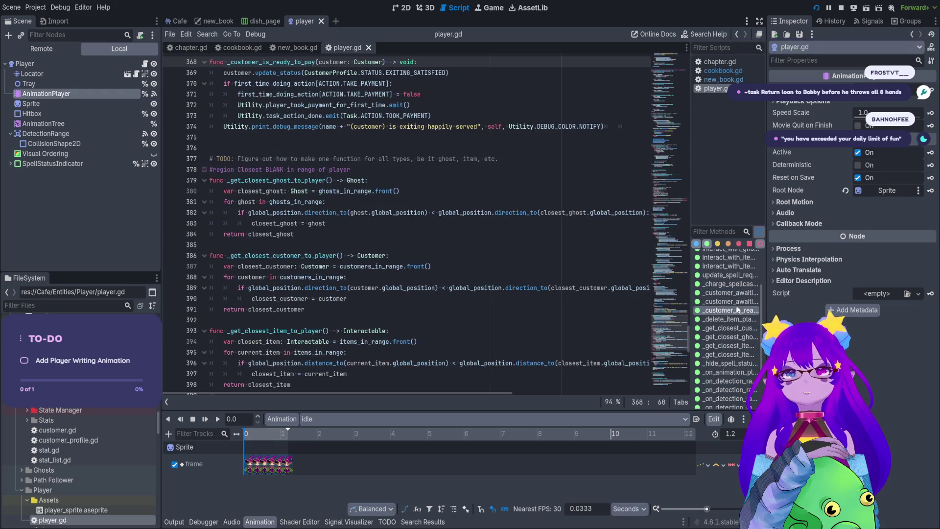
{"action": "scroll", "coordinate": [331, 185], "scroll_direction": "up", "scroll_amount": 15}
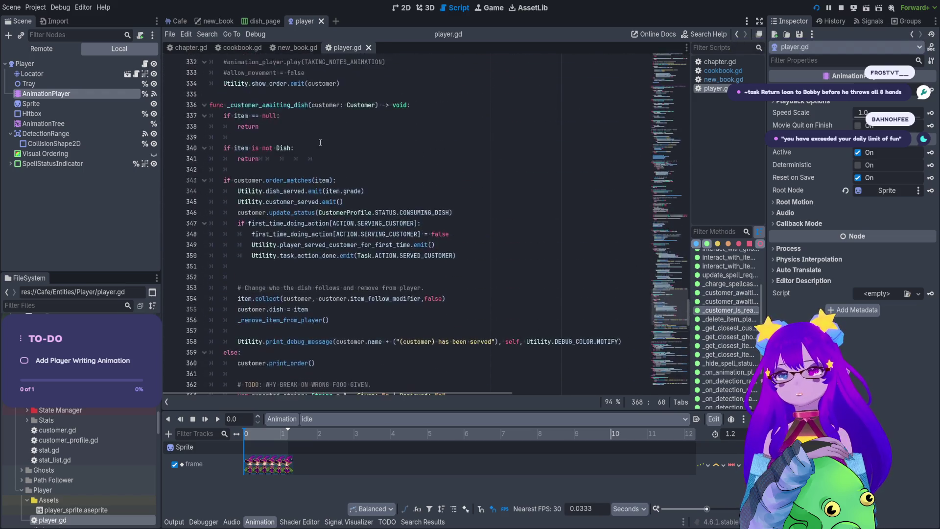
{"action": "scroll", "coordinate": [533, 327], "scroll_direction": "up", "scroll_amount": 2}
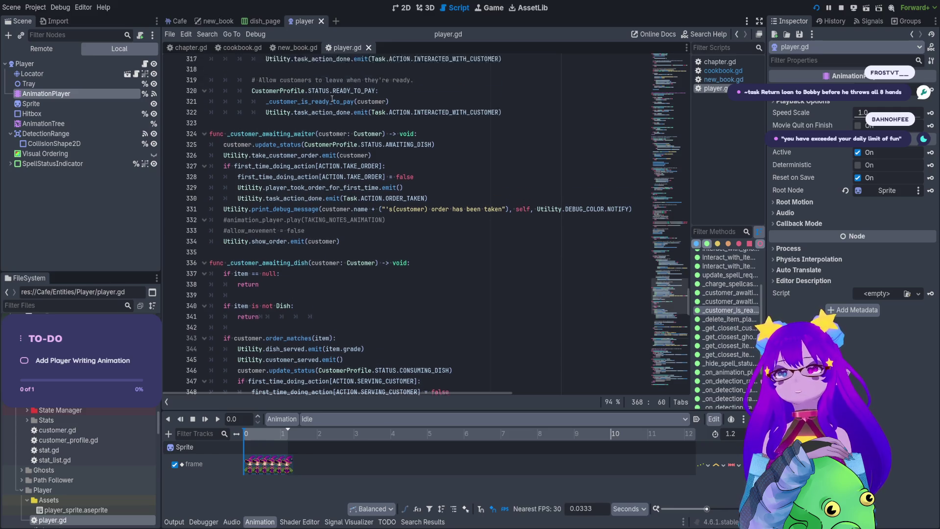
{"action": "left_click", "coordinate": [531, 245]}
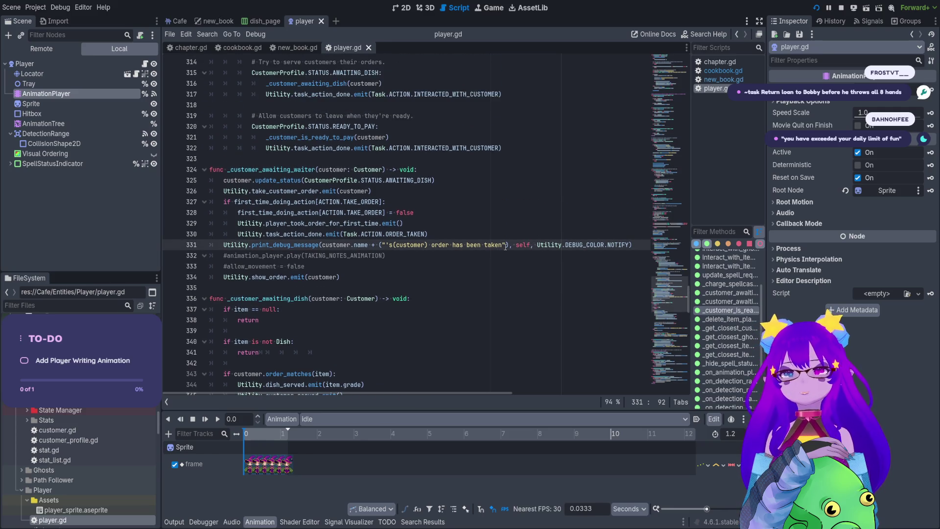
{"action": "left_click_drag", "start_coordinate": [506, 245], "coordinate": [472, 245]}
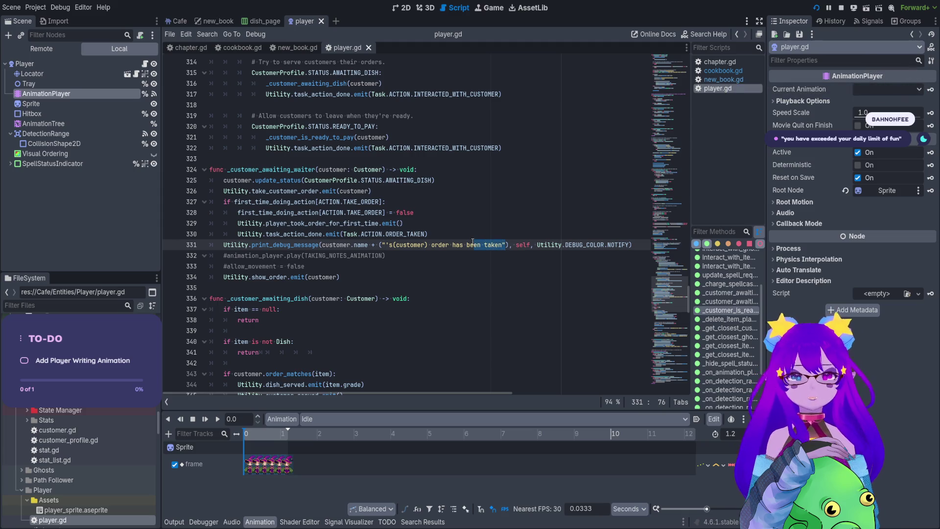
{"action": "left_click", "coordinate": [472, 245]}
{"action": "left_click", "coordinate": [316, 257]}
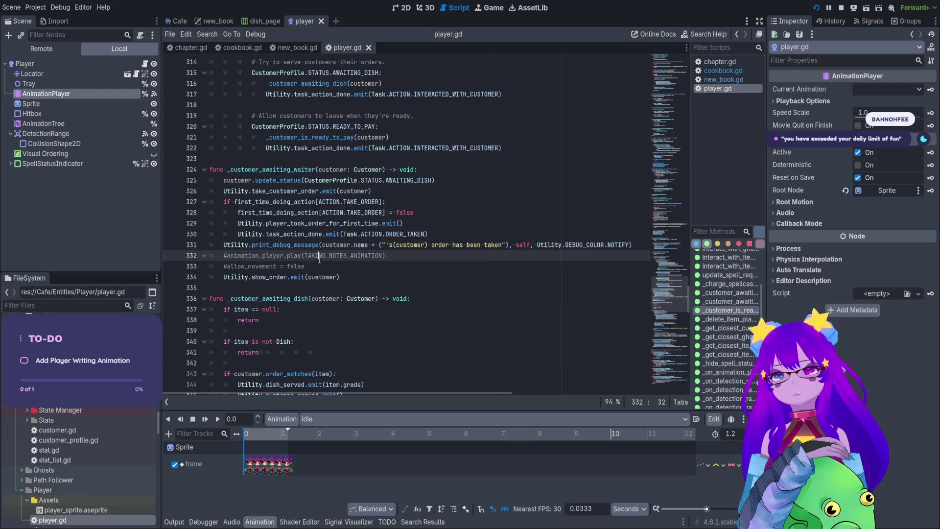
{"action": "left_click_drag", "start_coordinate": [306, 267], "coordinate": [205, 260]}
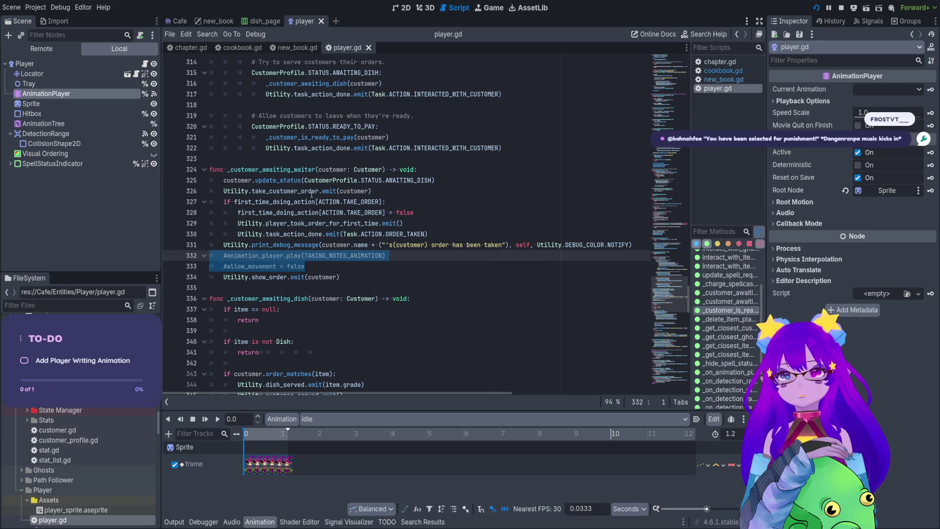
{"action": "key", "text": "ctrl+k"}
Step: Find the TAKING_NOTES_ANIMATION declaration on line 34 from its use on line 332
{"action": "double_click", "coordinate": [375, 255]}
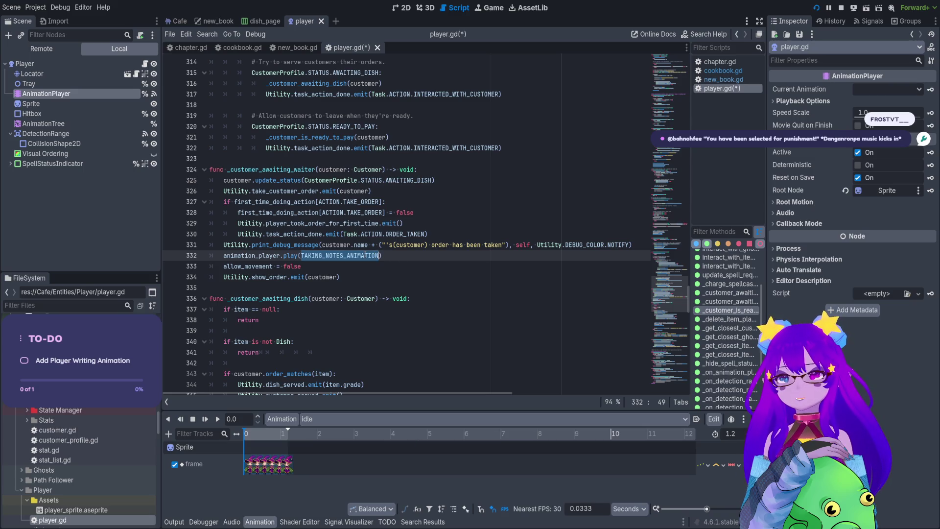
{"action": "key", "text": "ctrl+f"}
{"action": "left_click", "coordinate": [555, 402]}
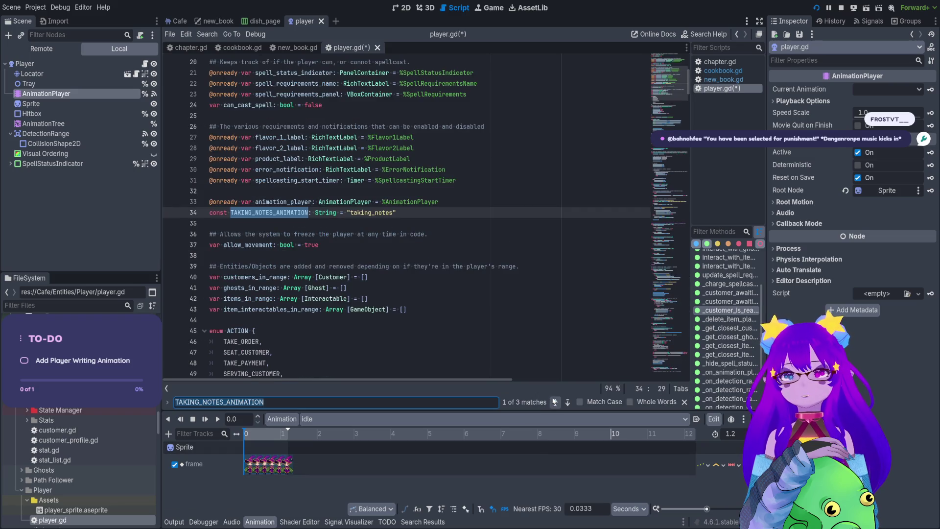
Step: Step through the matches to the finished handler's allow_movement line, then stop the game
{"action": "left_click_drag", "start_coordinate": [392, 212], "coordinate": [355, 212]}
{"action": "left_click", "coordinate": [555, 402]}
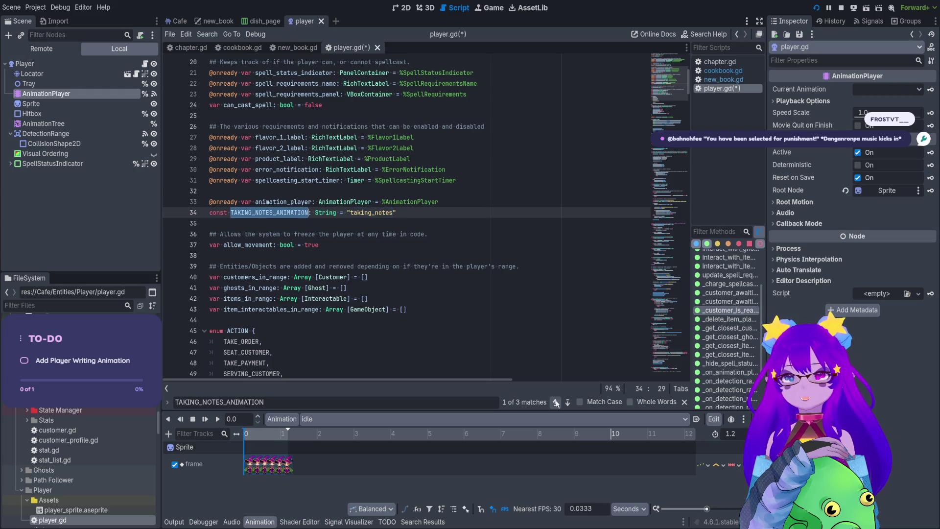
{"action": "left_click", "coordinate": [555, 402]}
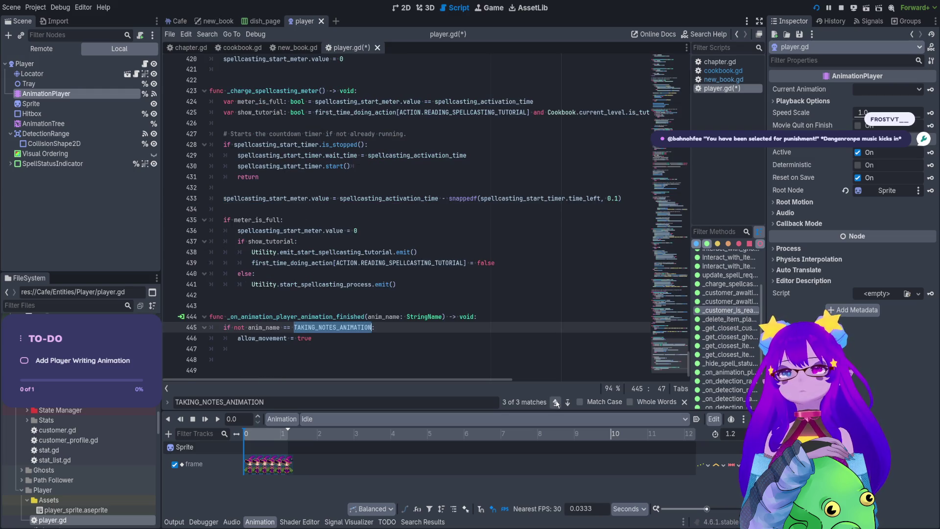
{"action": "left_click", "coordinate": [494, 341]}
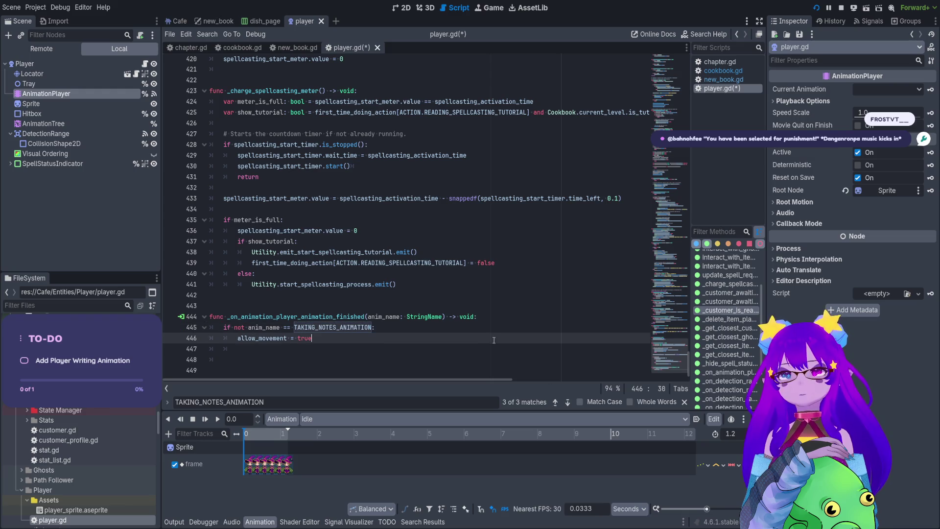
{"action": "key", "text": "Left"}
{"action": "key", "text": "Left"}
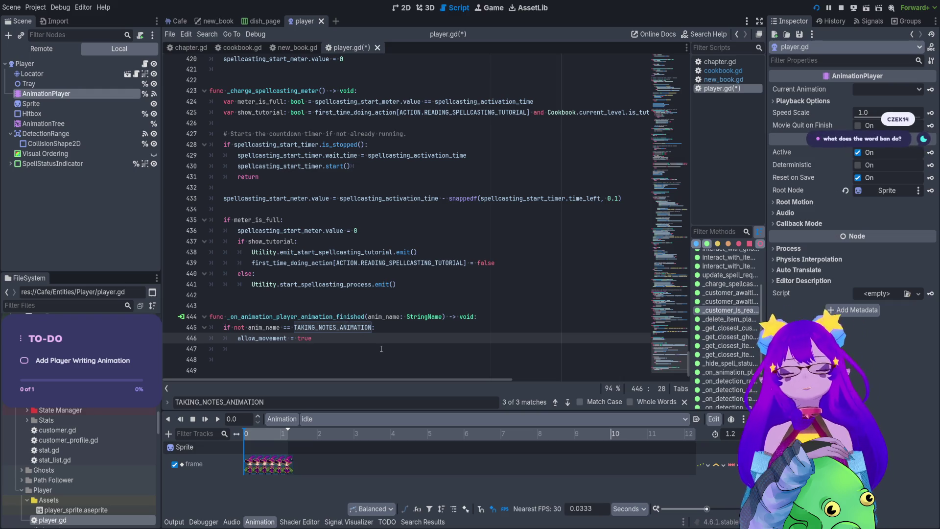
{"action": "left_click", "coordinate": [841, 8]}
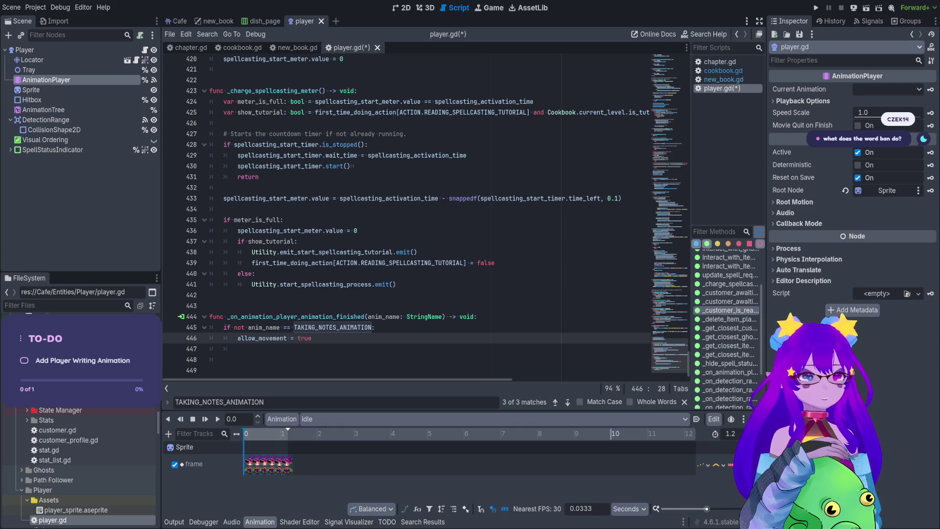
Step: Run the project and spawn a customer with the console's spawn cheat
{"action": "left_click", "coordinate": [816, 8]}
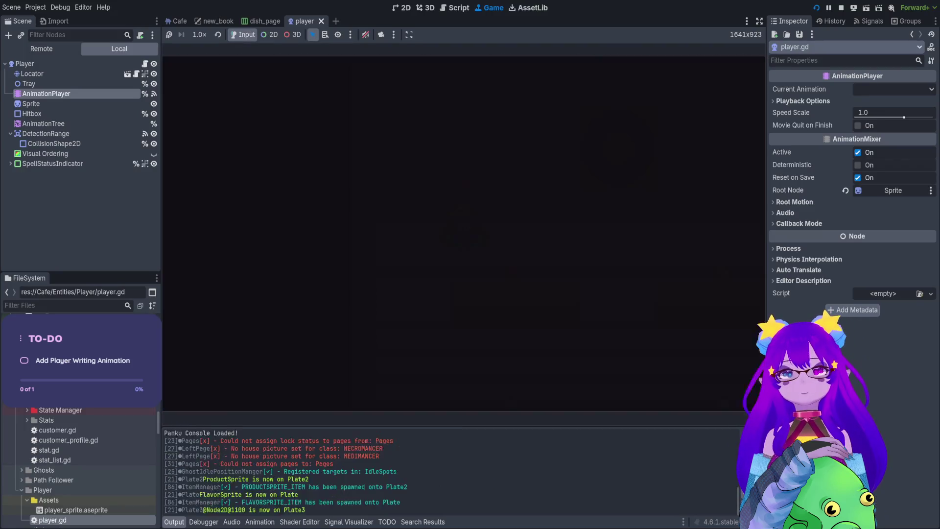
{"action": "key", "text": "grave"}
{"action": "type", "text": "spawn"}
{"action": "key", "text": "Tab"}
{"action": "key", "text": "Tab"}
{"action": "key", "text": "Tab"}
{"action": "key", "text": "Tab"}
{"action": "key", "text": "Return"}
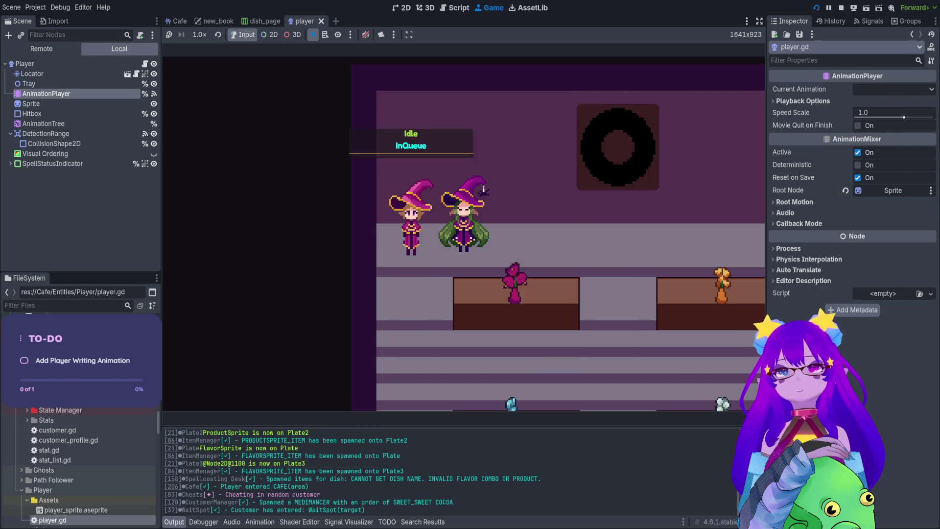
Step: Seat the customer, walk to their table, take the order, check the orders book, then stop
{"action": "key", "text": "e"}
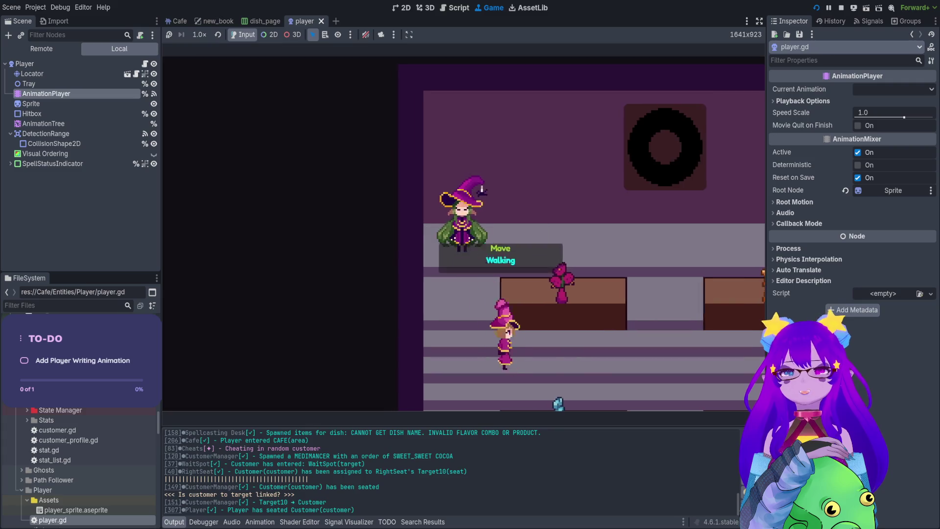
{"action": "key", "text": "d"}
{"action": "key", "text": "s"}
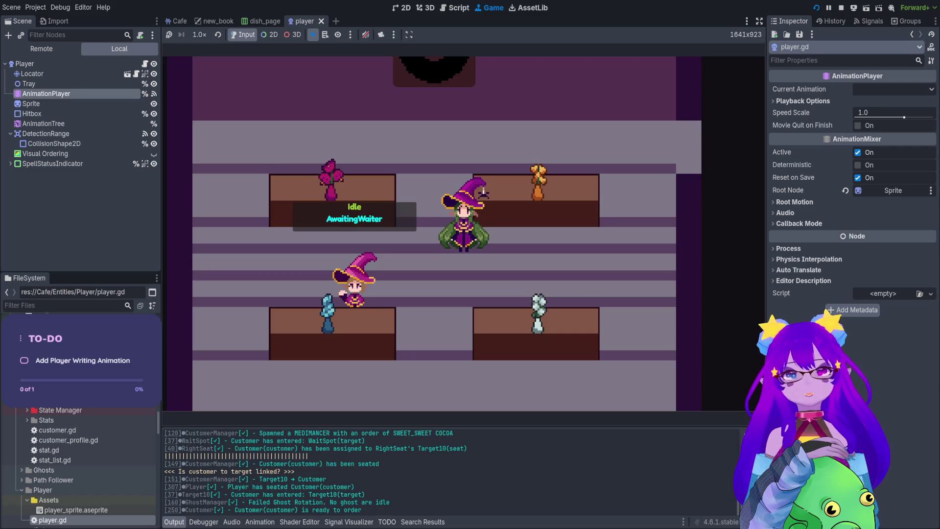
{"action": "key", "text": "s"}
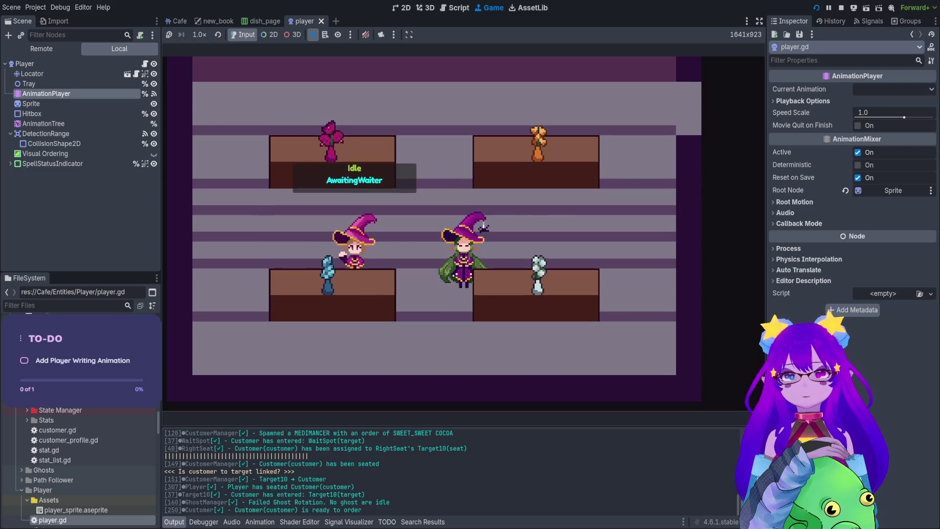
{"action": "key", "text": "a"}
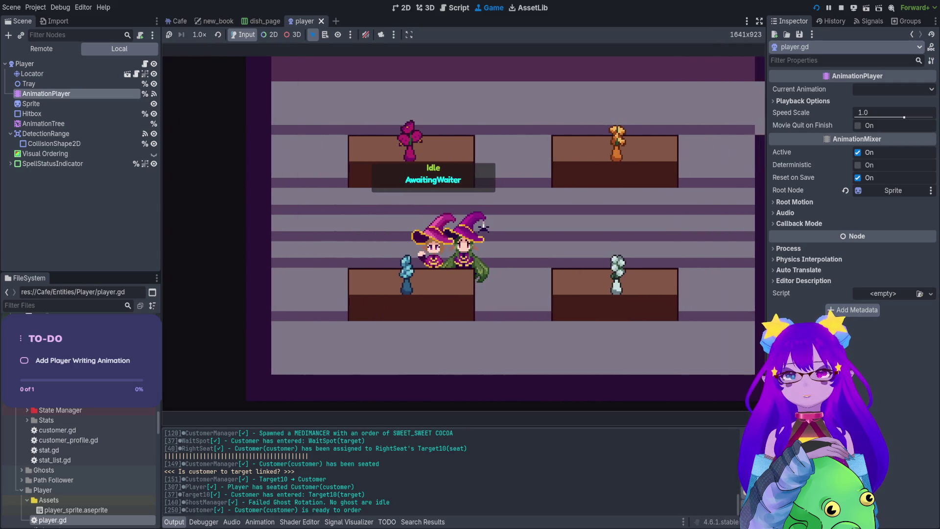
{"action": "key", "text": "e"}
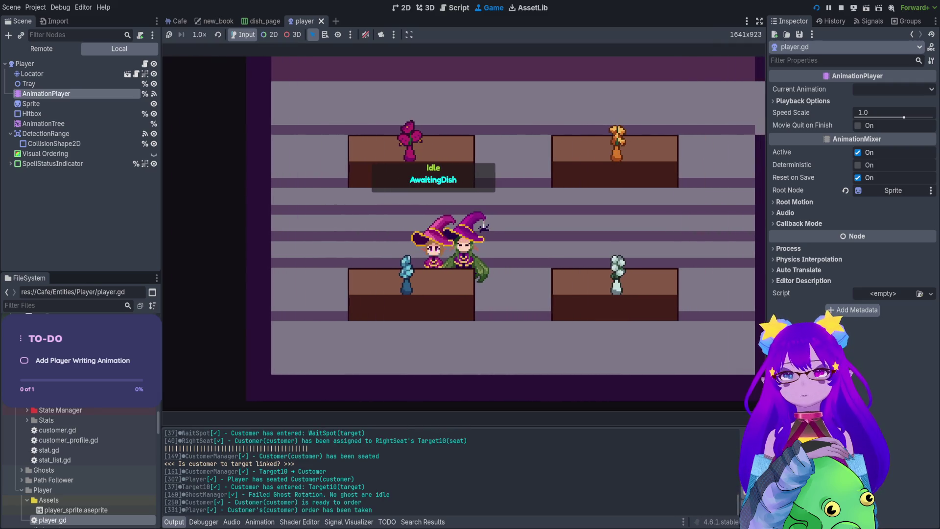
{"action": "key", "text": "Tab"}
{"action": "key", "text": "Tab"}
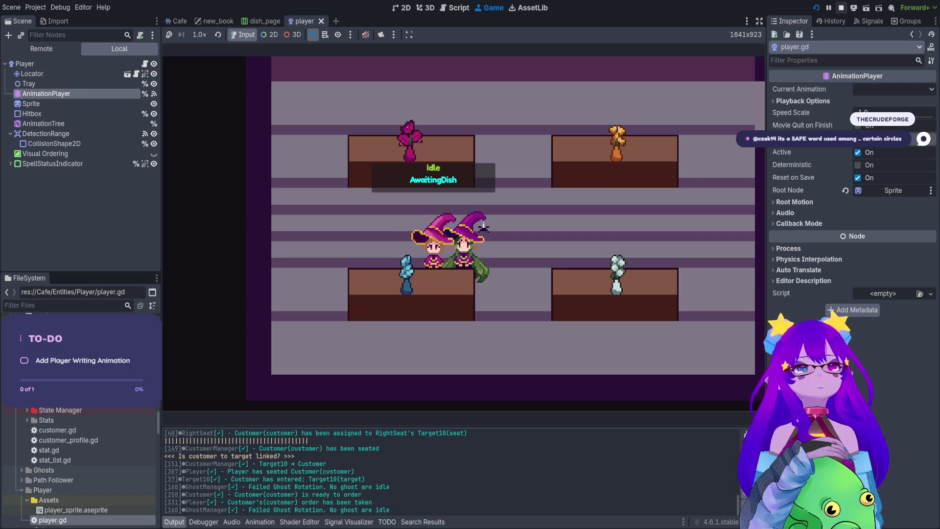
{"action": "left_click", "coordinate": [841, 8]}
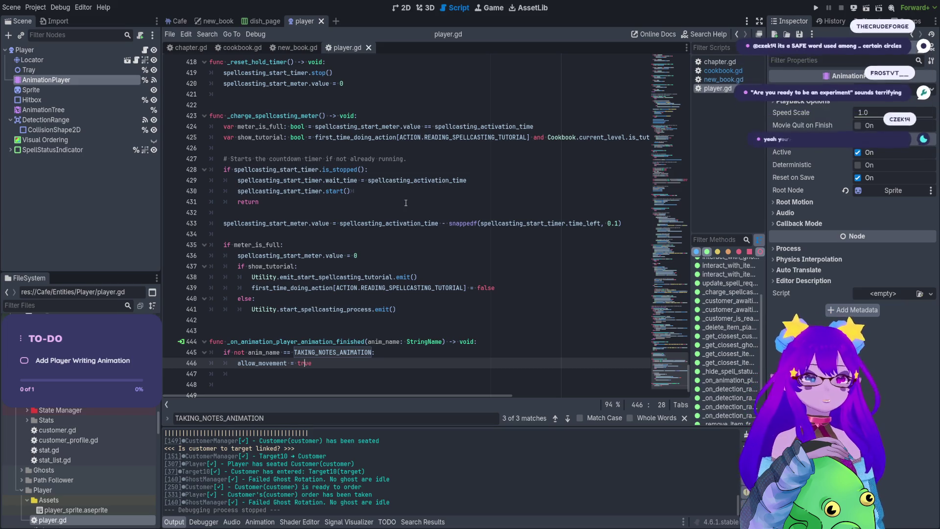
Step: Navigate player.gd to _physics_process and place the caret on the pause-menu comment line
{"action": "scroll", "coordinate": [406, 203], "scroll_direction": "up", "scroll_amount": 8}
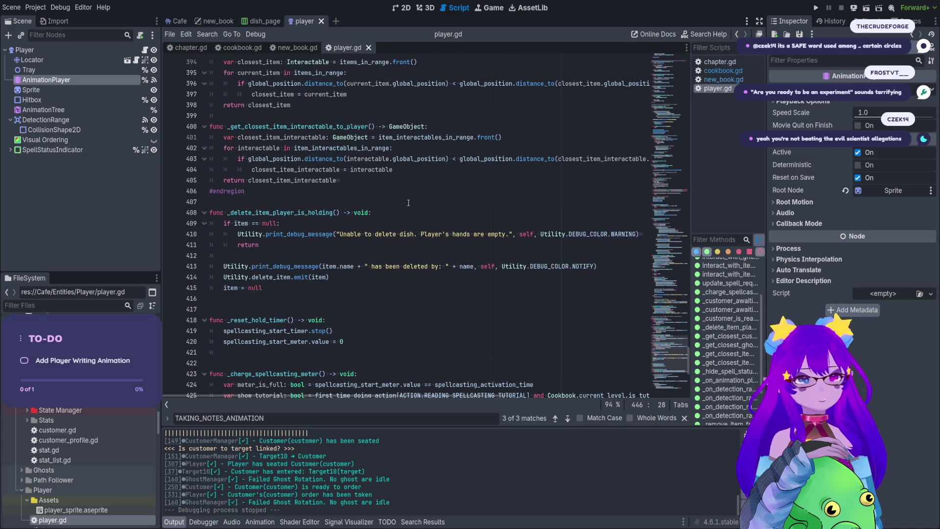
{"action": "scroll", "coordinate": [408, 200], "scroll_direction": "up", "scroll_amount": 3}
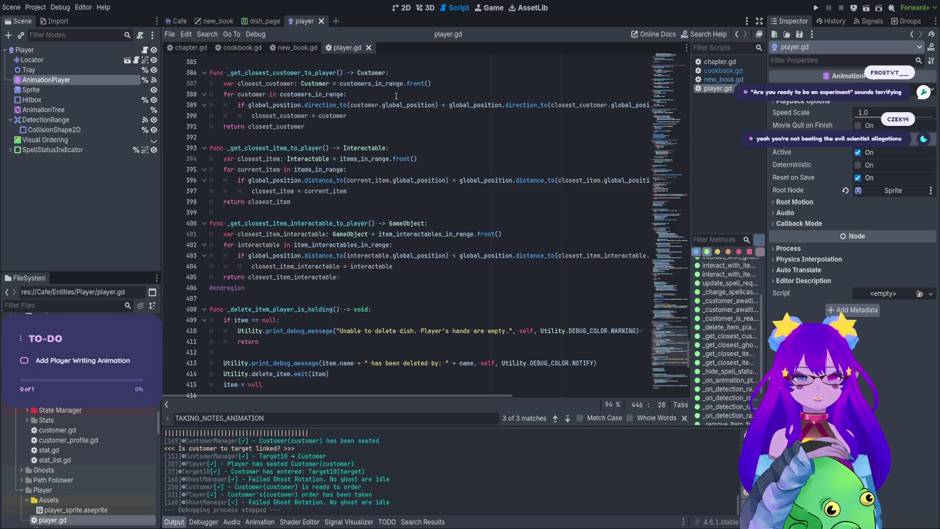
{"action": "scroll", "coordinate": [356, 137], "scroll_direction": "up", "scroll_amount": 9}
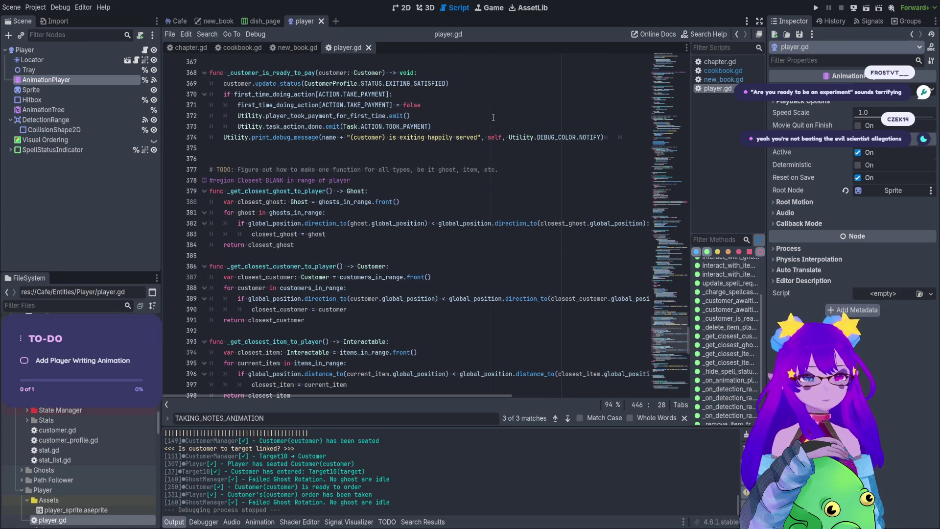
{"action": "scroll", "coordinate": [334, 133], "scroll_direction": "up", "scroll_amount": 15}
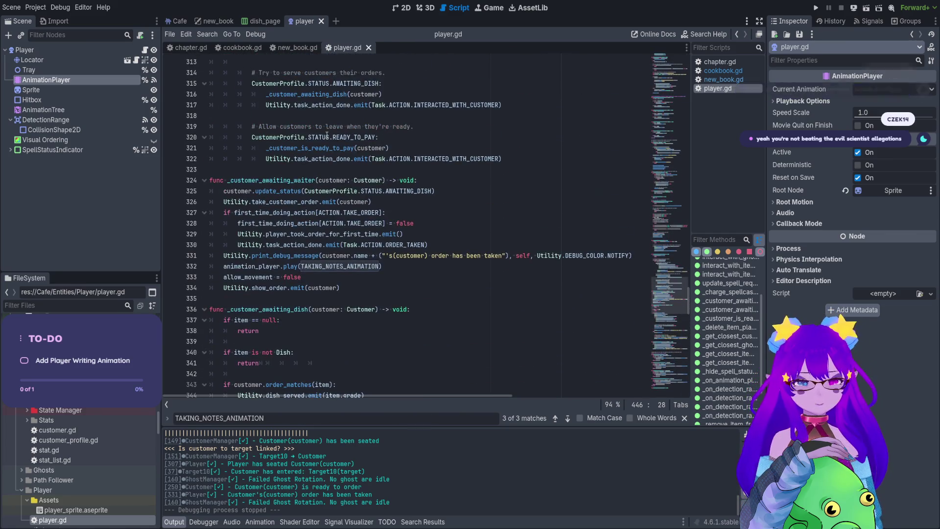
{"action": "left_click", "coordinate": [656, 270]}
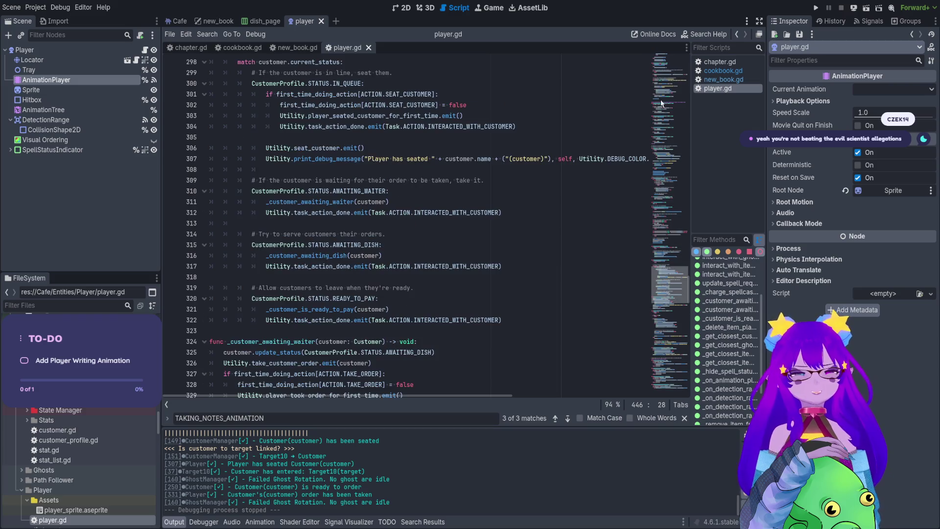
{"action": "left_click", "coordinate": [675, 107]}
{"action": "scroll", "coordinate": [734, 278], "scroll_direction": "up", "scroll_amount": 5}
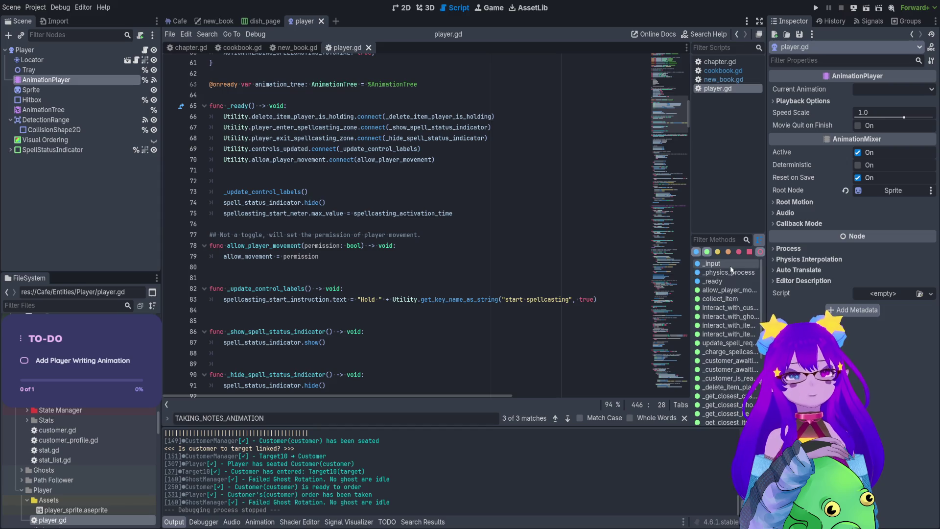
{"action": "left_click", "coordinate": [738, 273]}
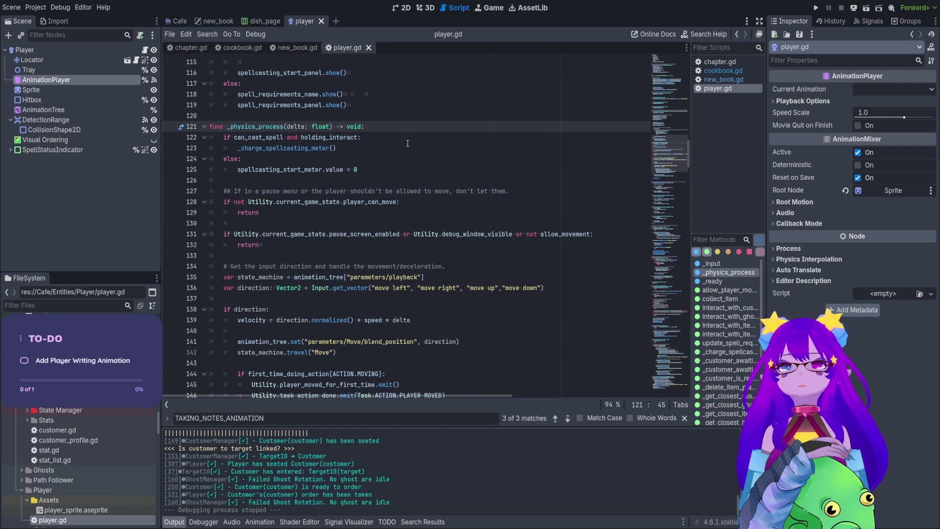
{"action": "left_click", "coordinate": [241, 179]}
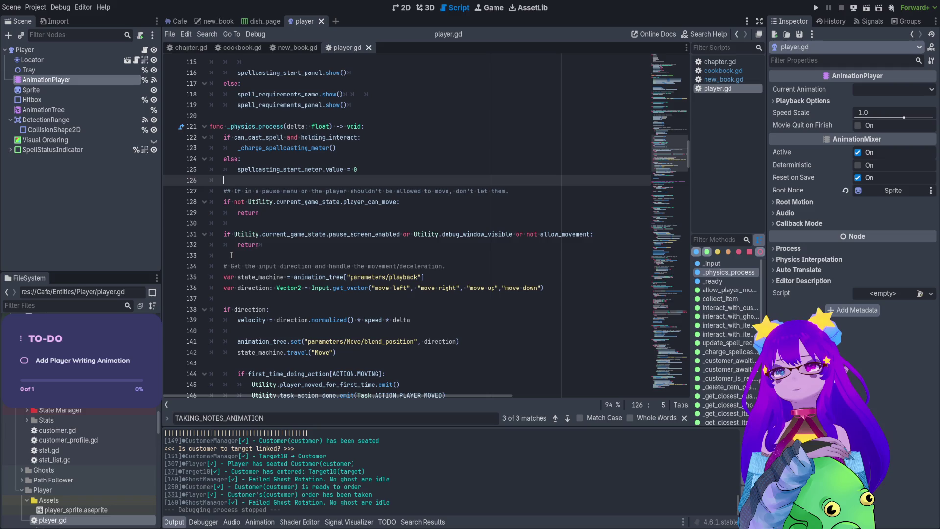
{"action": "left_click", "coordinate": [273, 191]}
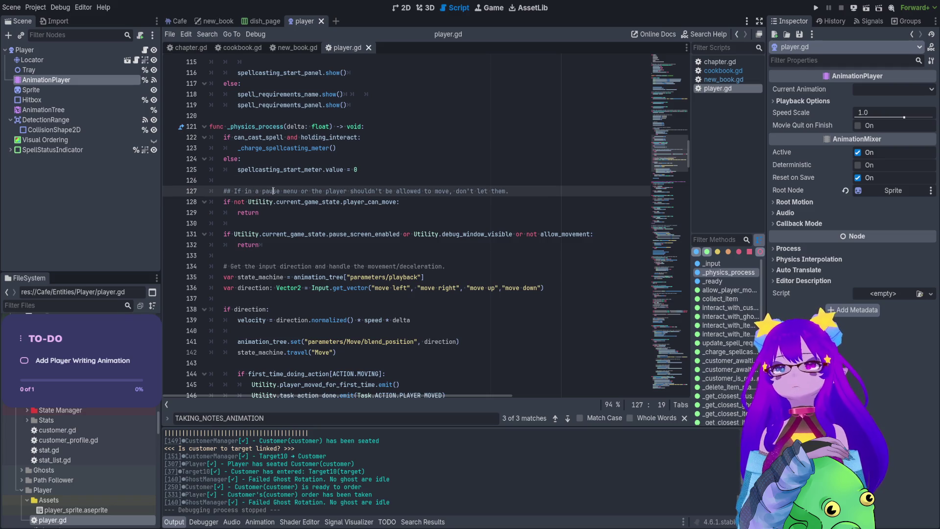
{"action": "left_click", "coordinate": [365, 191]}
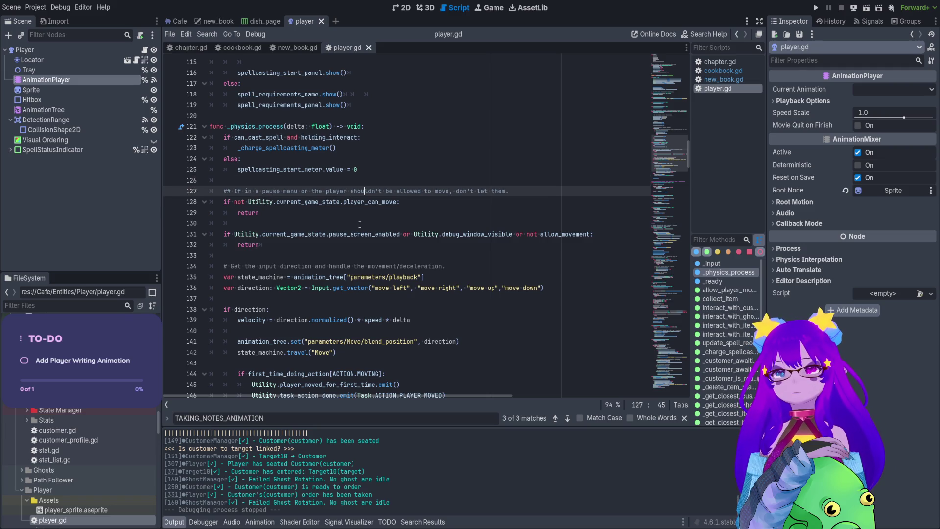
Step: Insert Utility.print_debug_message(animation_player.current_animation, self, Utility.DEBUG_COLOR.NOTIFY) above the pause comment
{"action": "left_click", "coordinate": [292, 181]}
{"action": "key", "text": "Return"}
{"action": "key", "text": "Return"}
{"action": "key", "text": "Up"}
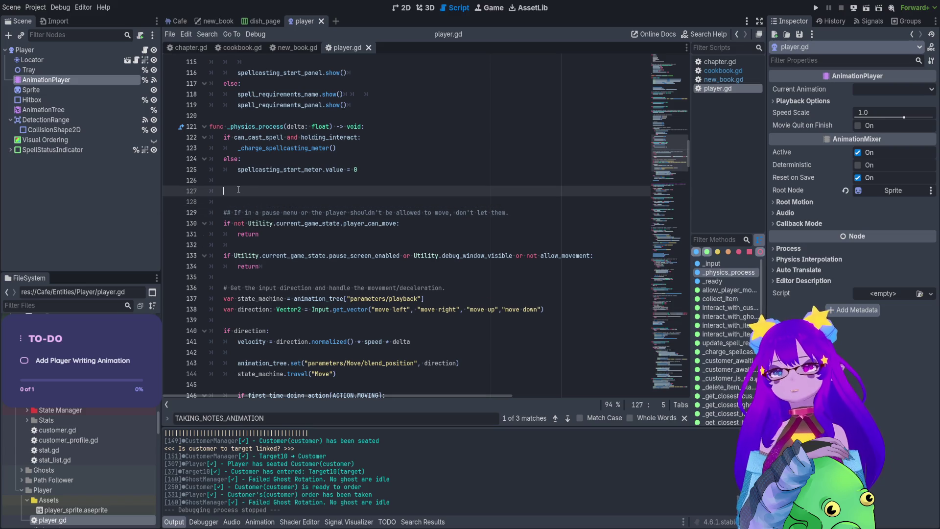
{"action": "type", "text": "Utility.print"}
{"action": "key", "text": "Return"}
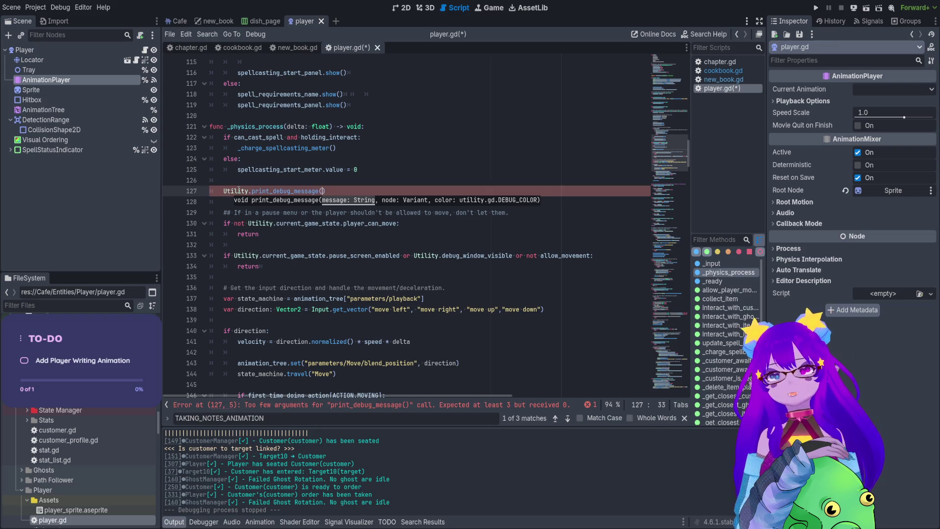
{"action": "type", "text": "a"}
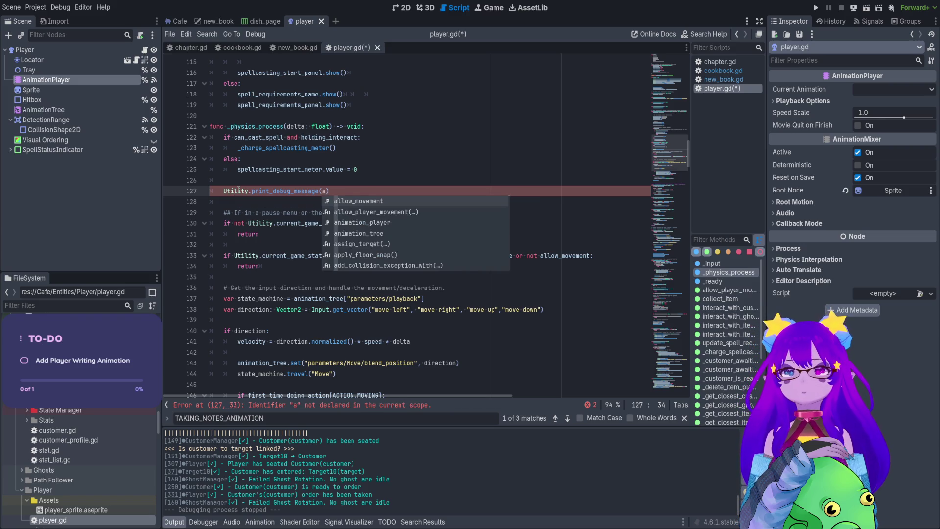
{"action": "type", "text": "ni"}
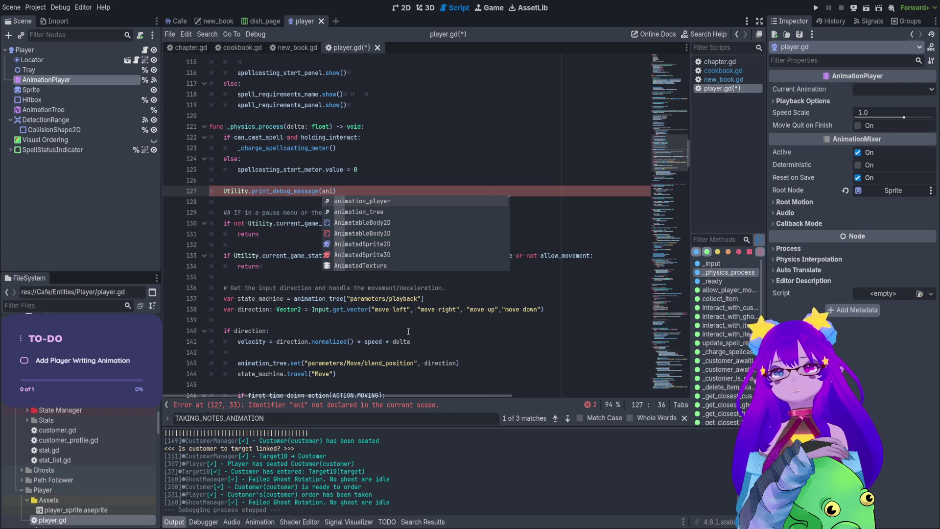
{"action": "key", "text": "Return"}
{"action": "type", "text": "."}
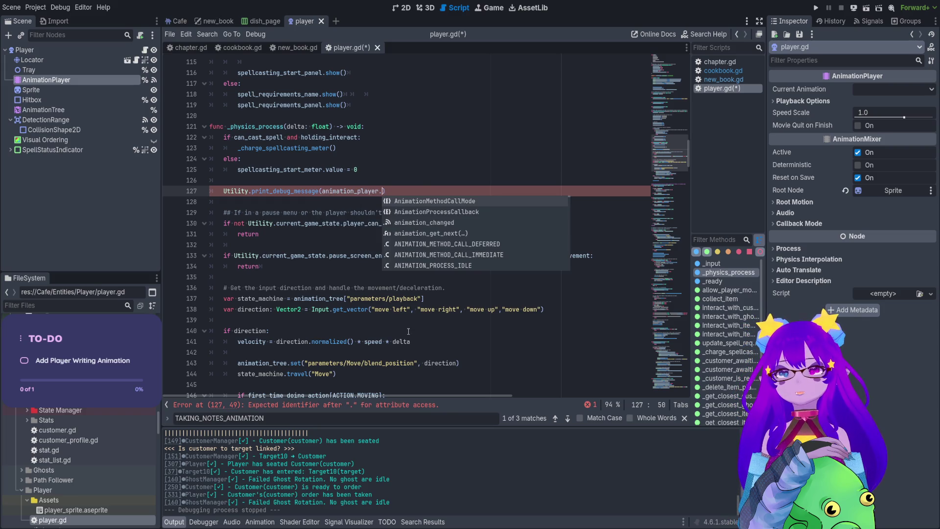
{"action": "type", "text": "curr"}
{"action": "key", "text": "Return"}
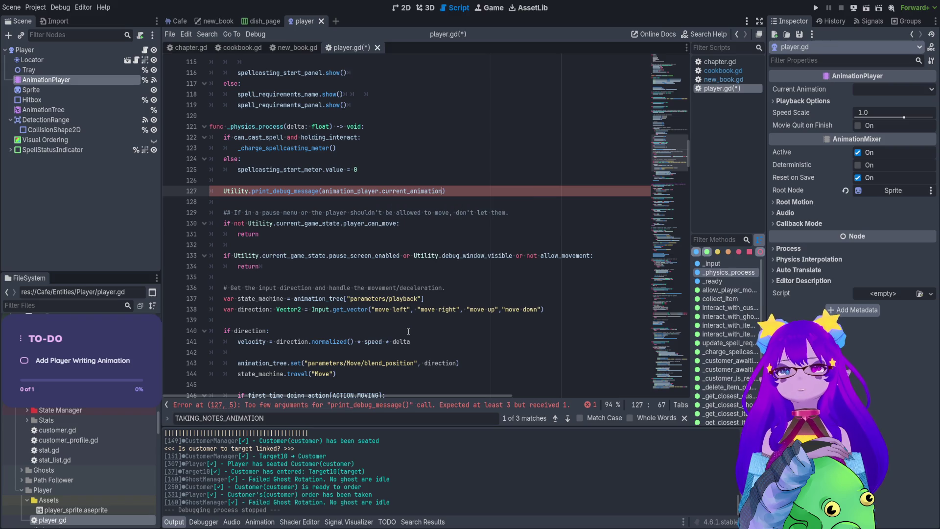
{"action": "type", "text": ", "}
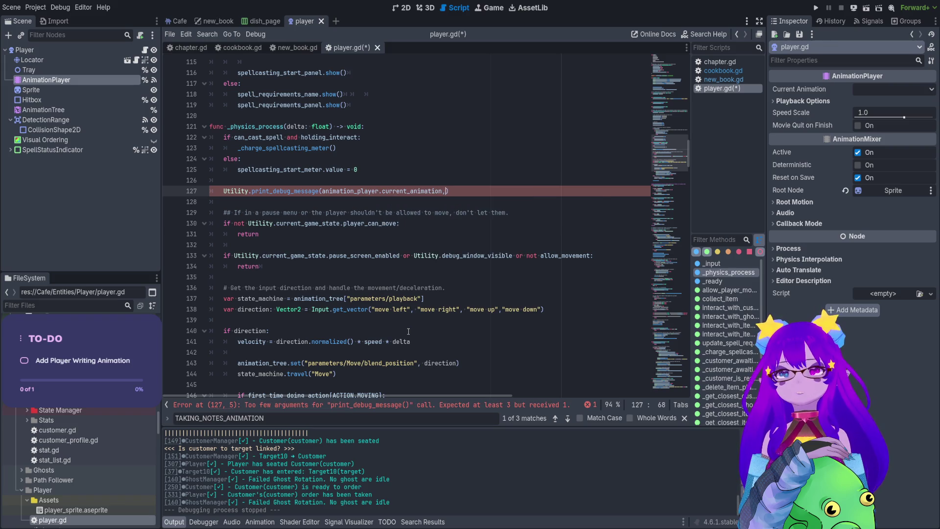
{"action": "type", "text": "self, "}
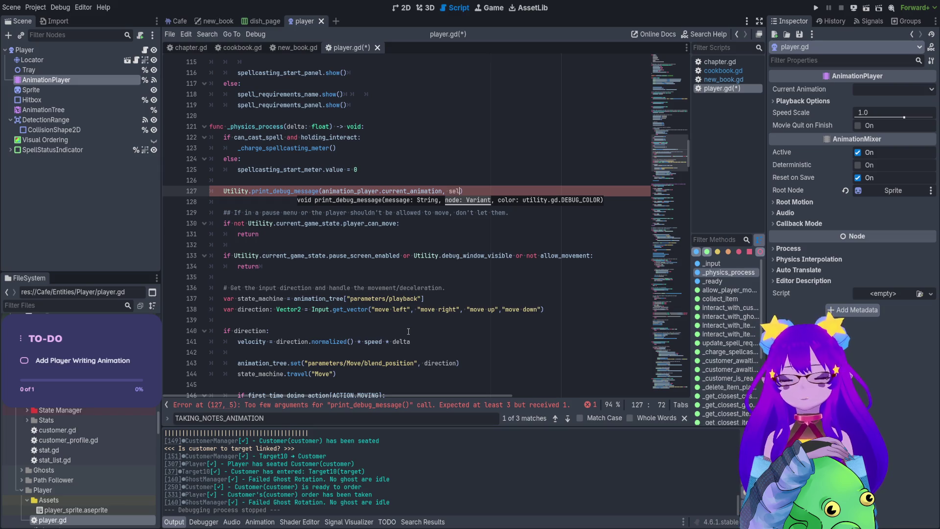
{"action": "type", "text": "Utility.DEBUG_COLOR"}
{"action": "key", "text": "Return"}
{"action": "type", "text": ".N"}
{"action": "key", "text": "Return"}
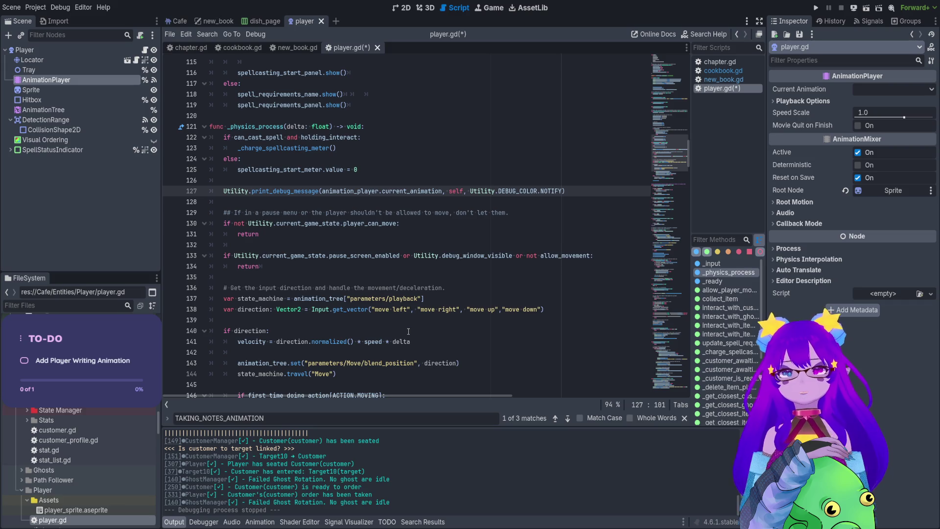
Step: Save player.gd and run the game to test the logging
{"action": "key", "text": "ctrl+s"}
{"action": "left_click", "coordinate": [421, 191]}
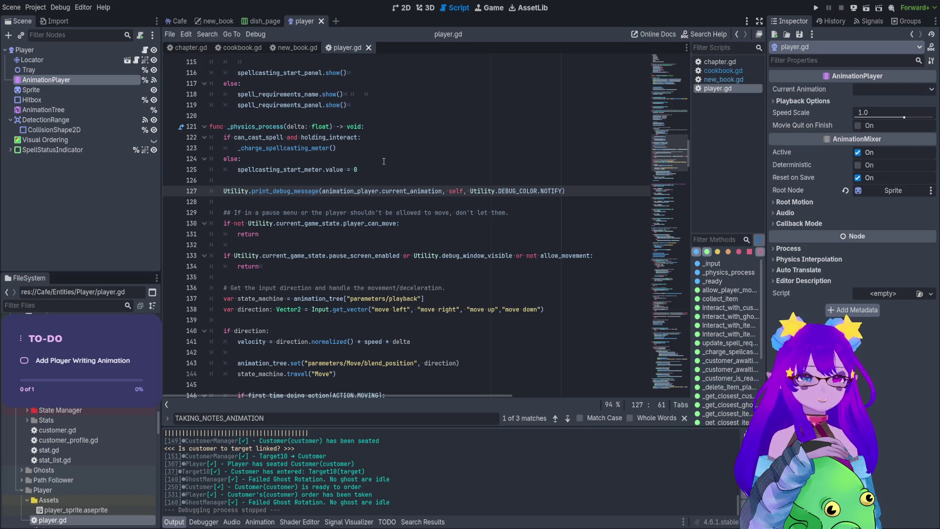
{"action": "left_click", "coordinate": [277, 126]}
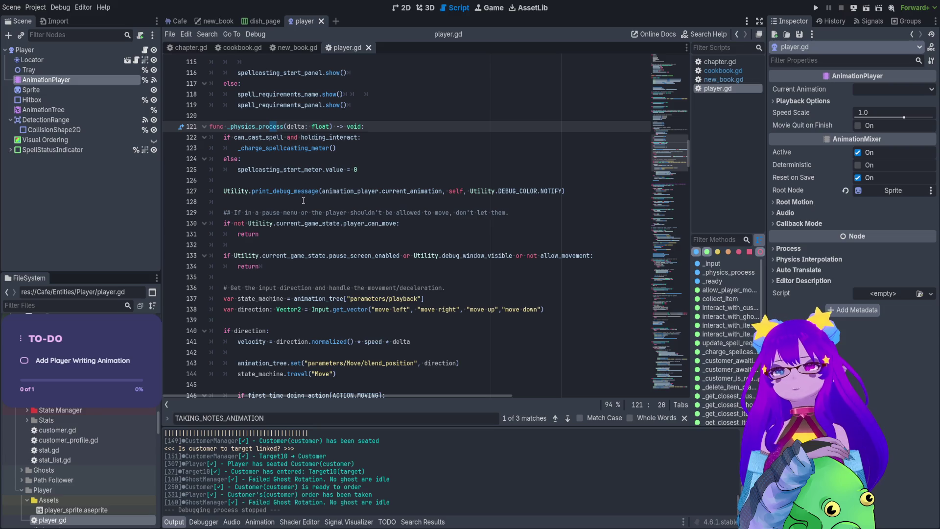
{"action": "left_click", "coordinate": [816, 8]}
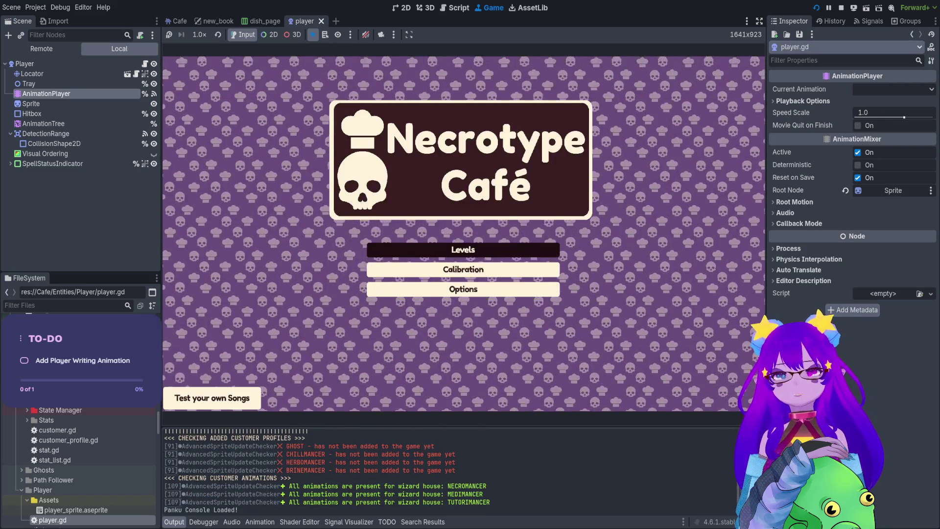
Step: Load a level from Levels, enter the spawn console command, close the menus, and stop the game
{"action": "left_click", "coordinate": [461, 248]}
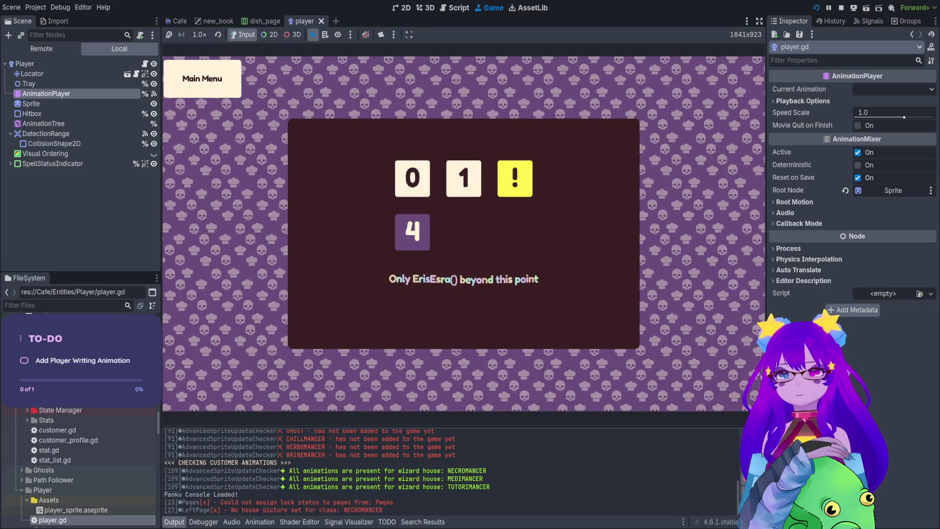
{"action": "key", "text": "Return"}
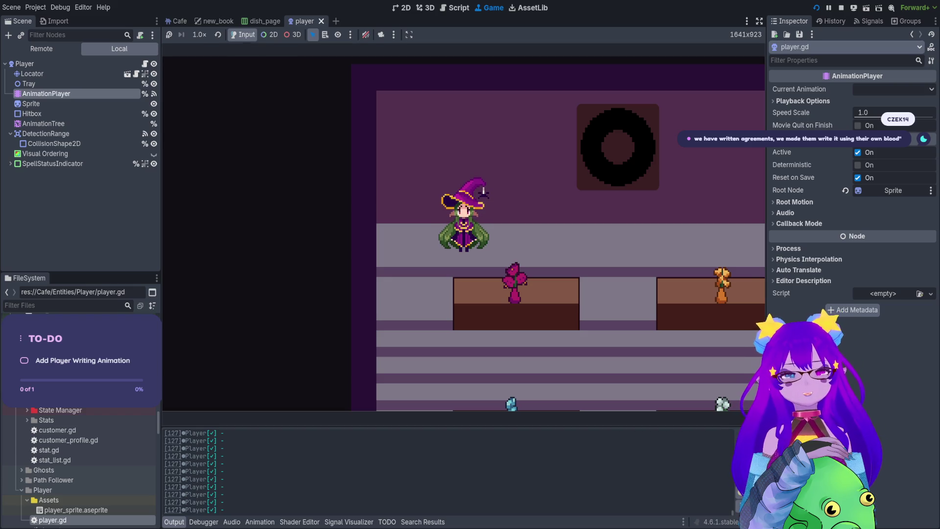
{"action": "key", "text": "grave"}
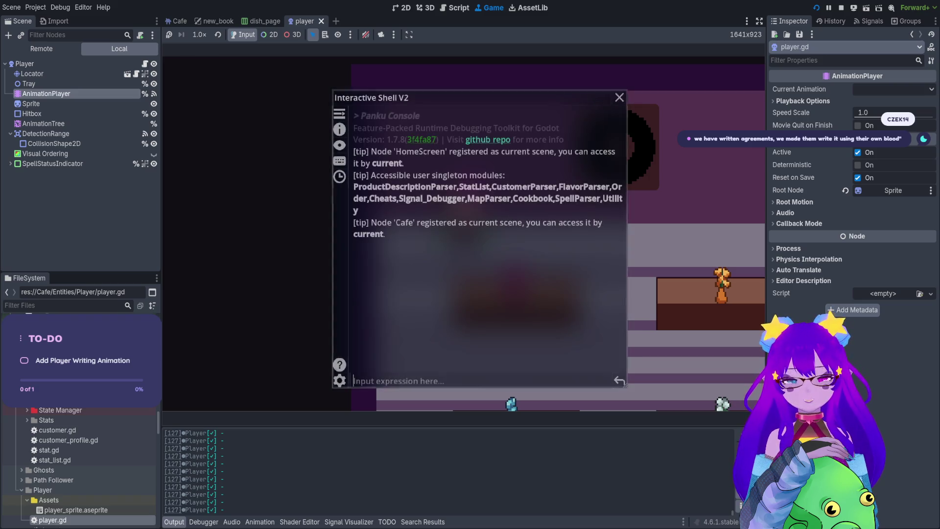
{"action": "type", "text": "spawb"}
{"action": "key", "text": "BackSpace"}
{"action": "type", "text": "n"}
{"action": "key", "text": "Escape"}
{"action": "key", "text": "grave"}
{"action": "key", "text": "grave"}
{"action": "key", "text": "Escape"}
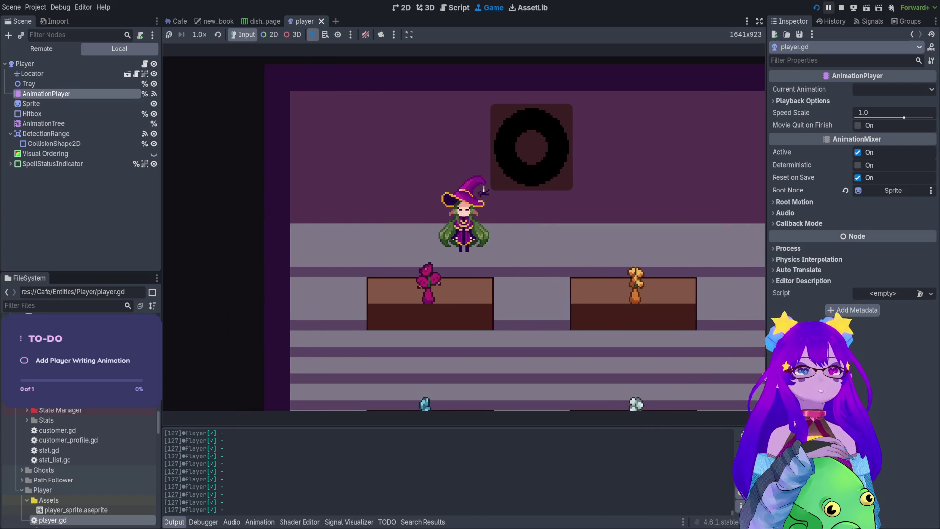
{"action": "left_click", "coordinate": [842, 9]}
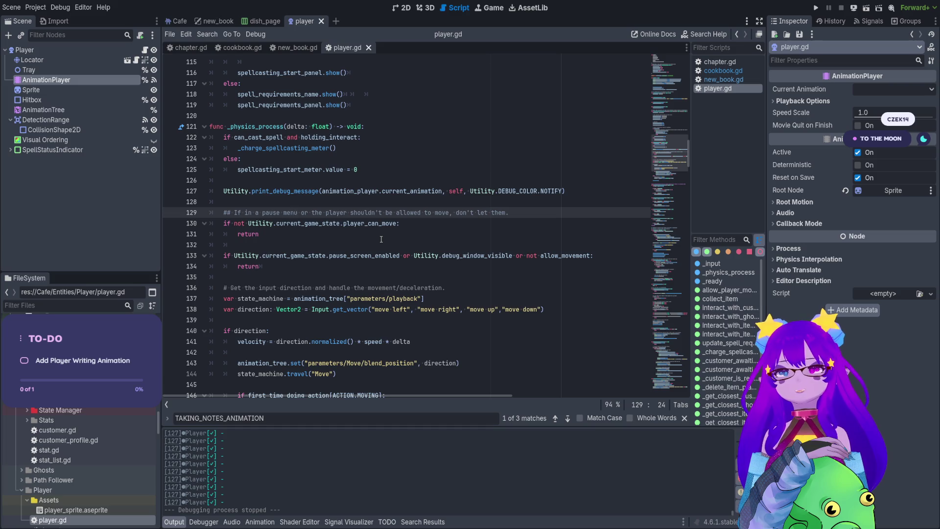
Step: Make line 127 log current_animation.get_basename() and open the StringName documentation
{"action": "double_click", "coordinate": [409, 191]}
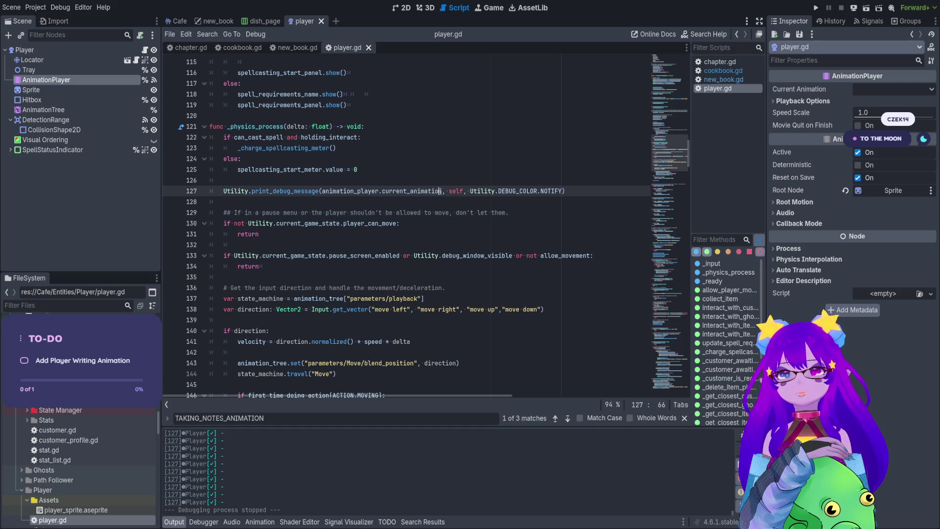
{"action": "key", "text": "BackSpace"}
{"action": "key", "text": "ctrl+z"}
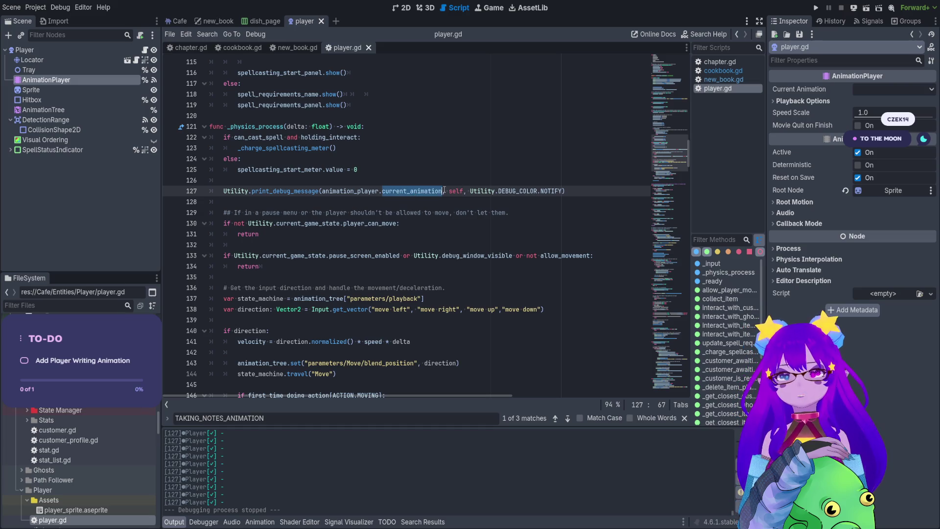
{"action": "left_click", "coordinate": [442, 191]}
{"action": "type", "text": "."}
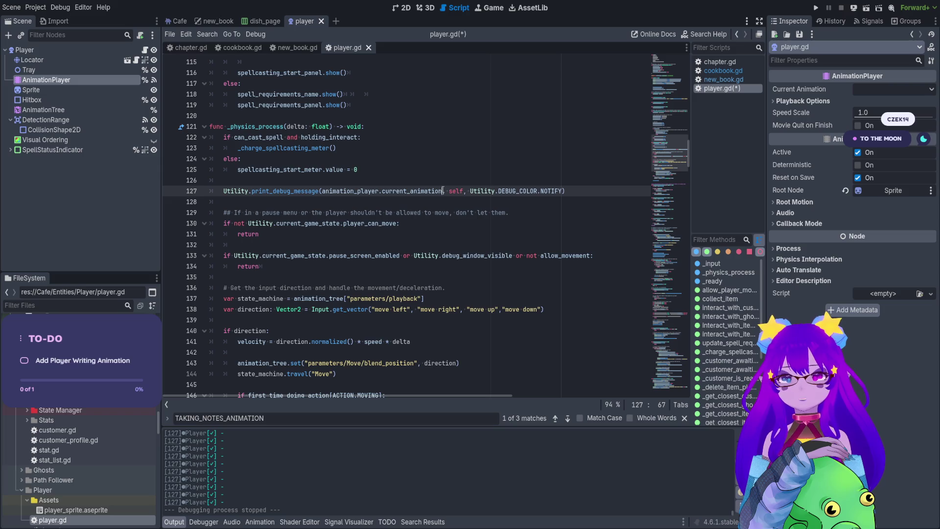
{"action": "type", "text": "get_basename("}
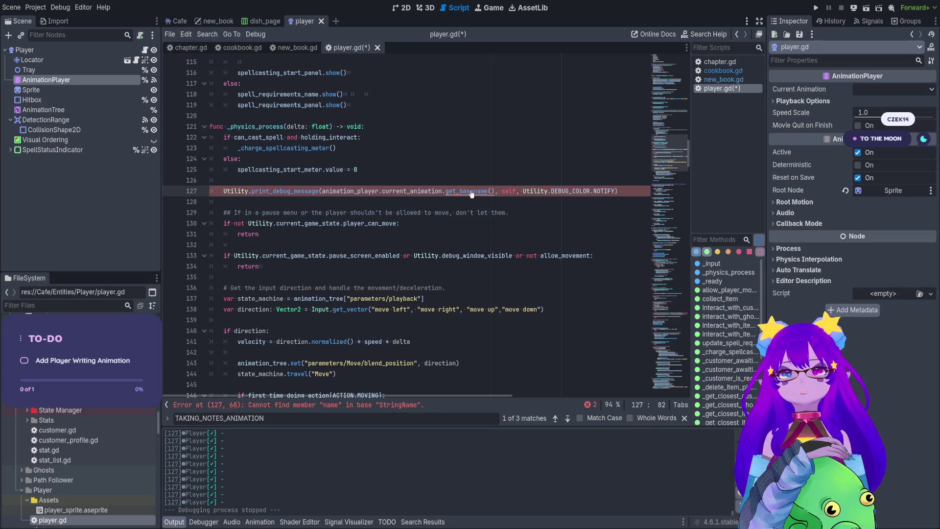
{"action": "left_click", "coordinate": [470, 190], "text": "ctrl"}
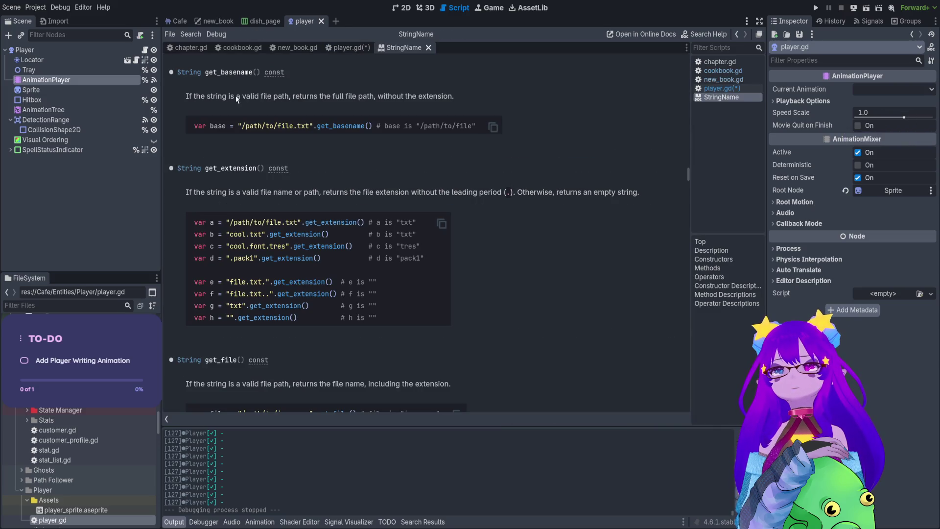
Step: Close the StringName docs and remove .get_basename() from line 127's debug message
{"action": "double_click", "coordinate": [237, 96]}
{"action": "scroll", "coordinate": [296, 107], "scroll_direction": "up", "scroll_amount": 4}
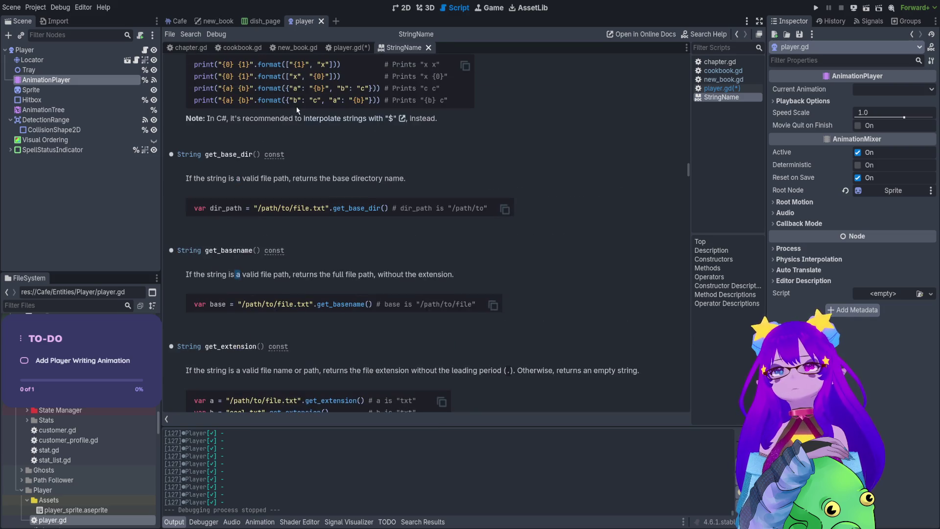
{"action": "left_click", "coordinate": [428, 49]}
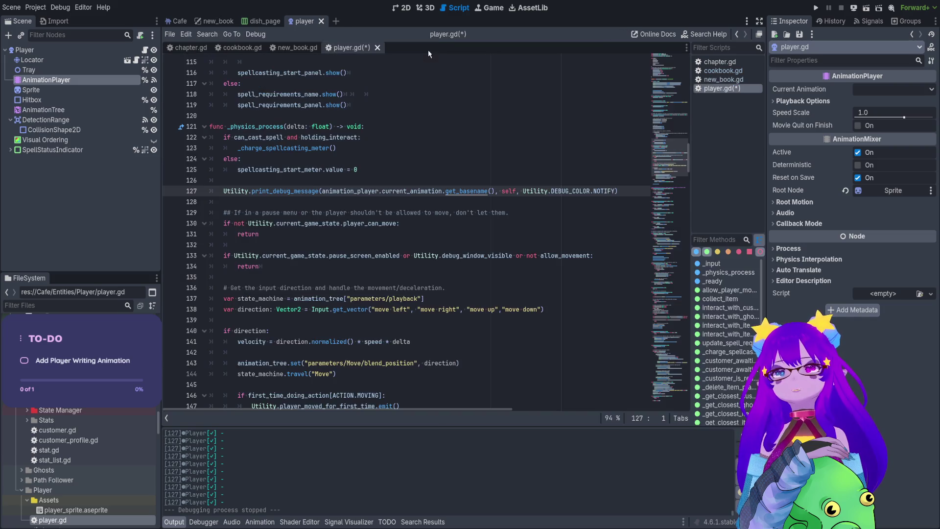
{"action": "key", "text": "BackSpace"}
{"action": "key", "text": "BackSpace"}
{"action": "key", "text": "BackSpace"}
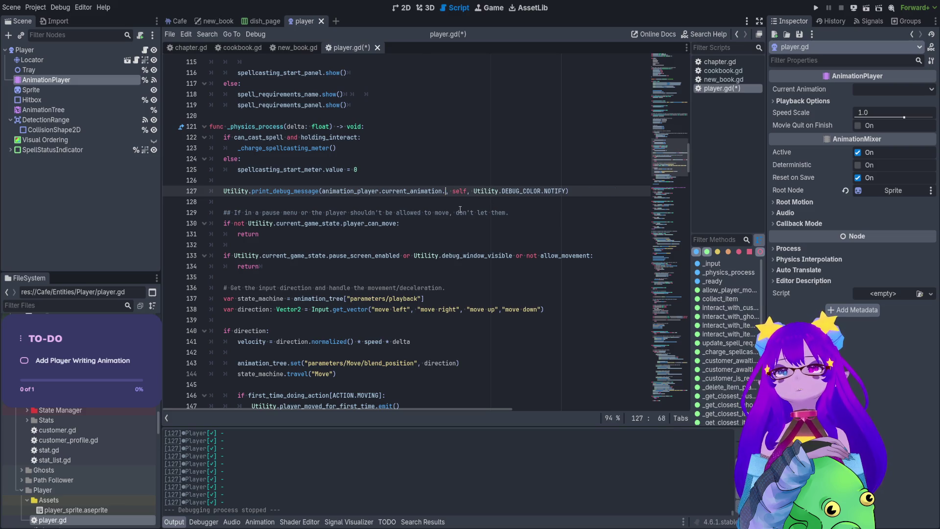
Step: Read the AnimationPlayer docs for current_animation, then go back to player.gd
{"action": "left_click", "coordinate": [414, 191], "text": "ctrl"}
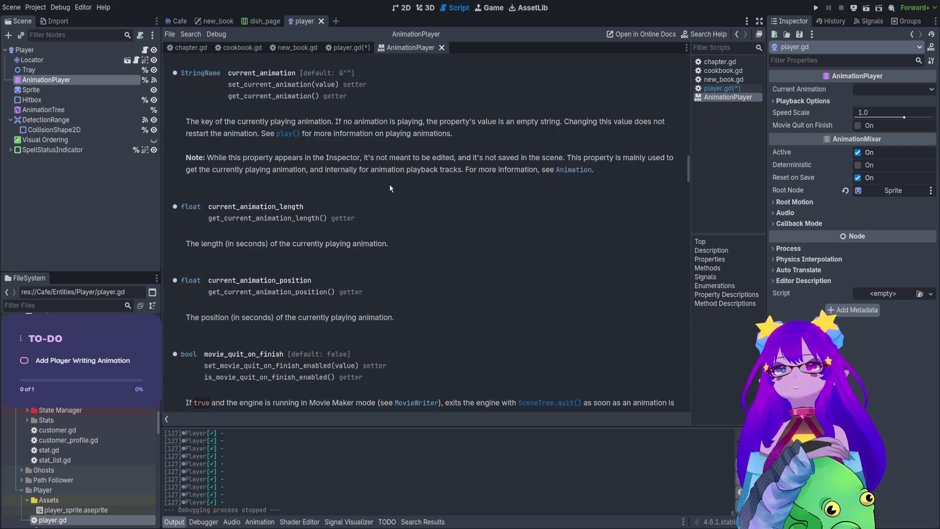
{"action": "left_click_drag", "start_coordinate": [285, 123], "coordinate": [324, 123]}
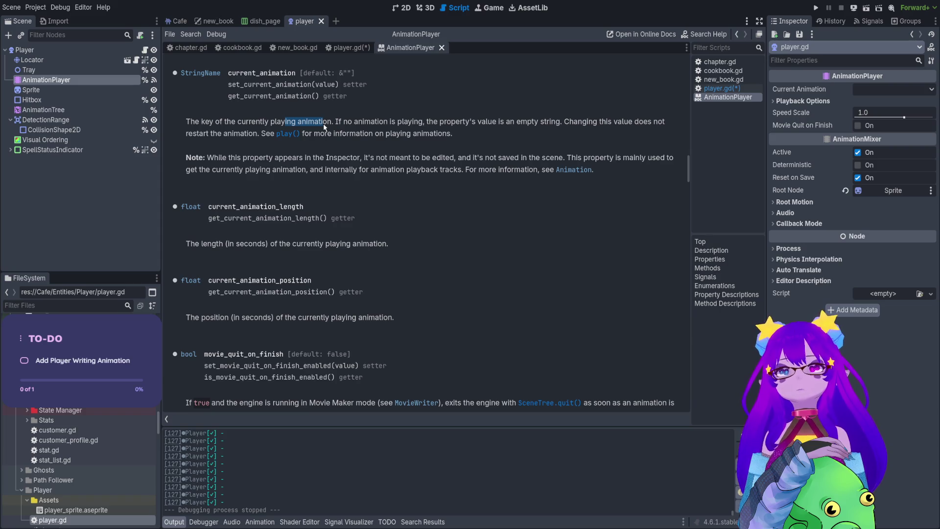
{"action": "left_click_drag", "start_coordinate": [505, 123], "coordinate": [538, 123]}
{"action": "left_click", "coordinate": [261, 461]}
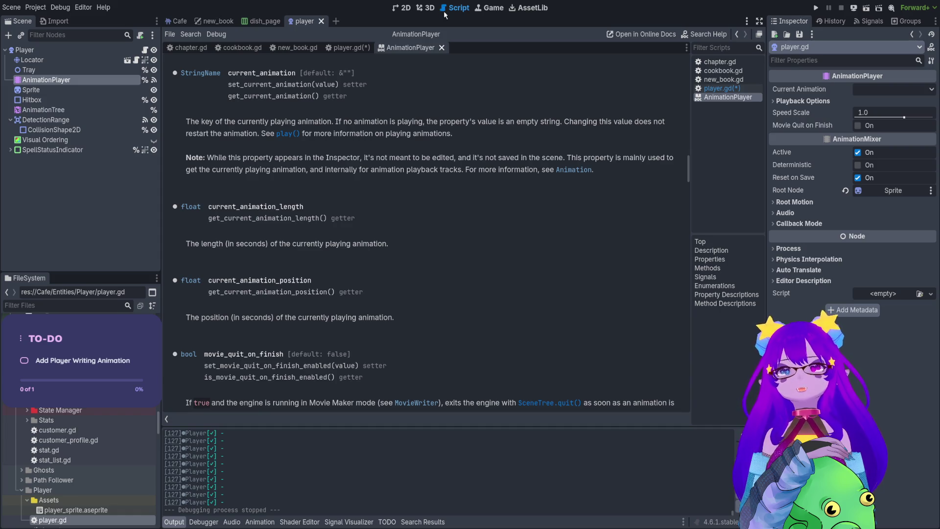
{"action": "left_click", "coordinate": [348, 47]}
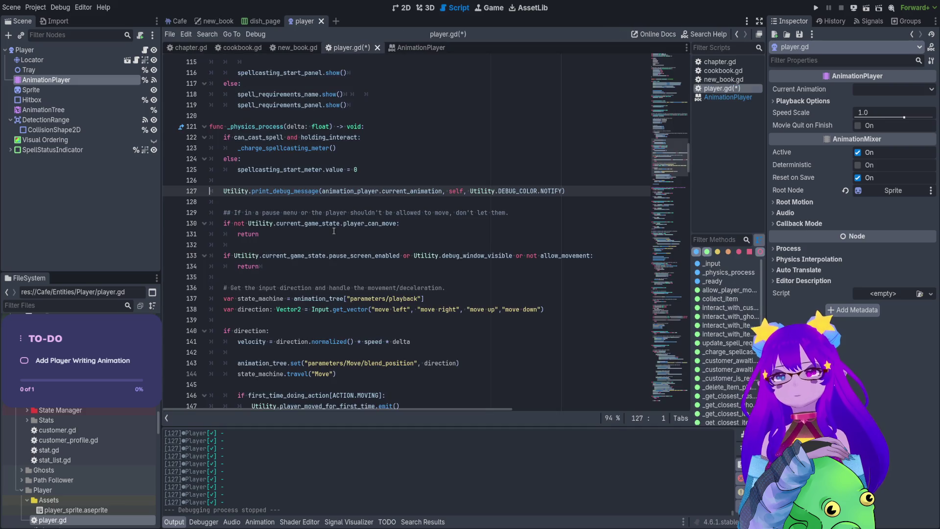
Step: Search player.gd for animation_player, starting from the line 127 debug message
{"action": "scroll", "coordinate": [552, 174], "scroll_direction": "up", "scroll_amount": 1}
{"action": "scroll", "coordinate": [551, 174], "scroll_direction": "up", "scroll_amount": 2}
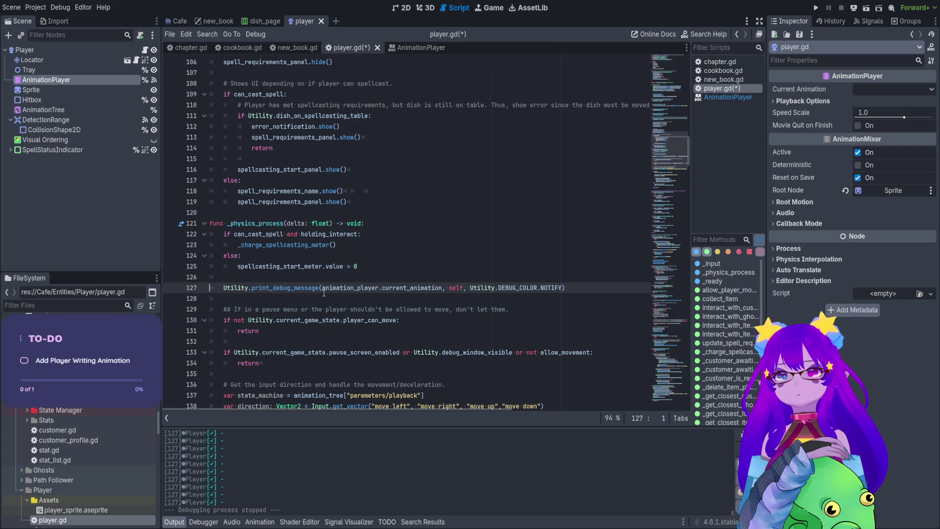
{"action": "double_click", "coordinate": [323, 292]}
{"action": "key", "text": "ctrl+f"}
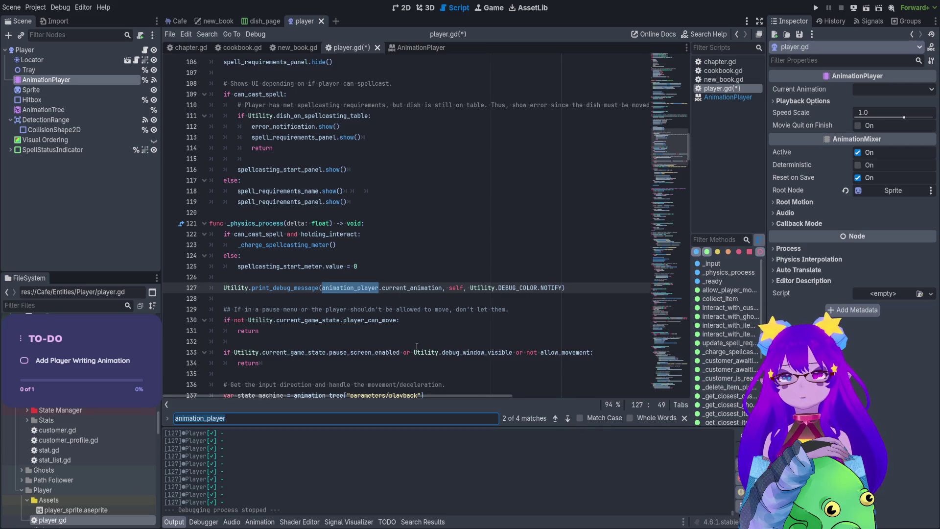
{"action": "left_click", "coordinate": [443, 288]}
{"action": "left_click_drag", "start_coordinate": [443, 288], "coordinate": [323, 287]}
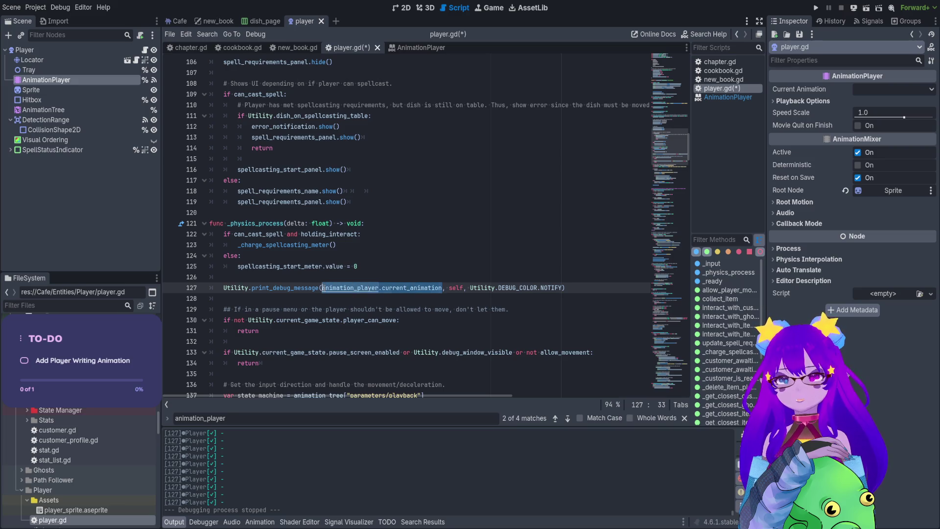
{"action": "key", "text": "ctrl+f"}
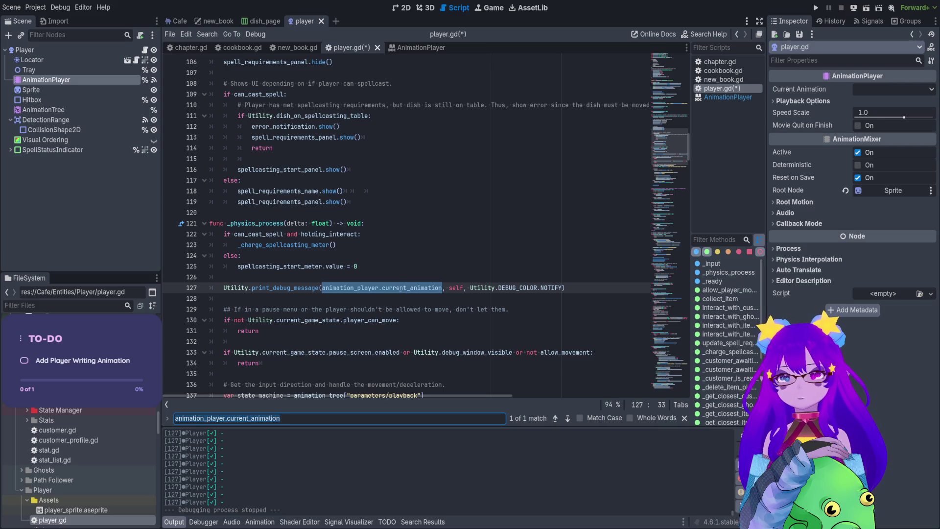
{"action": "key", "text": "BackSpace"}
{"action": "key", "text": "BackSpace"}
{"action": "key", "text": "BackSpace"}
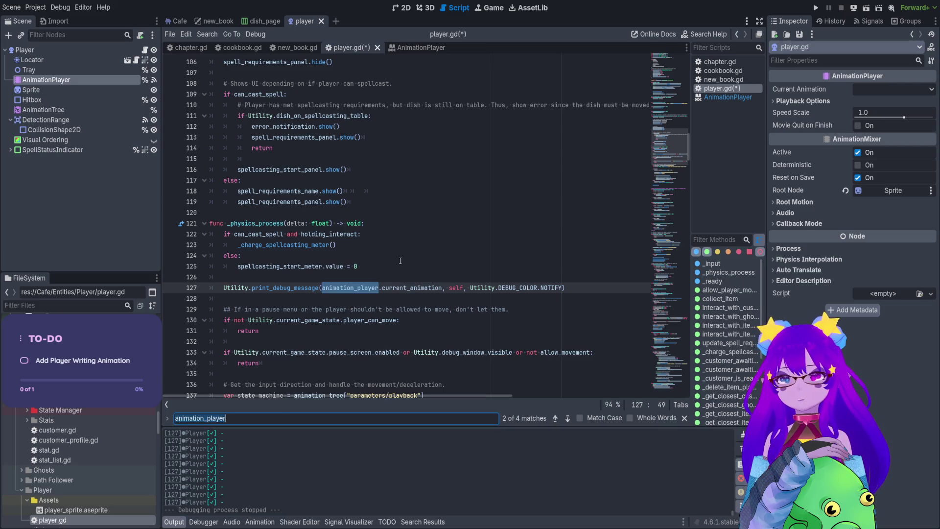
Step: Cycle through the animation_player matches (lines 33, 446, 334, 127), ending on the line 33 declaration
{"action": "left_click", "coordinate": [555, 419]}
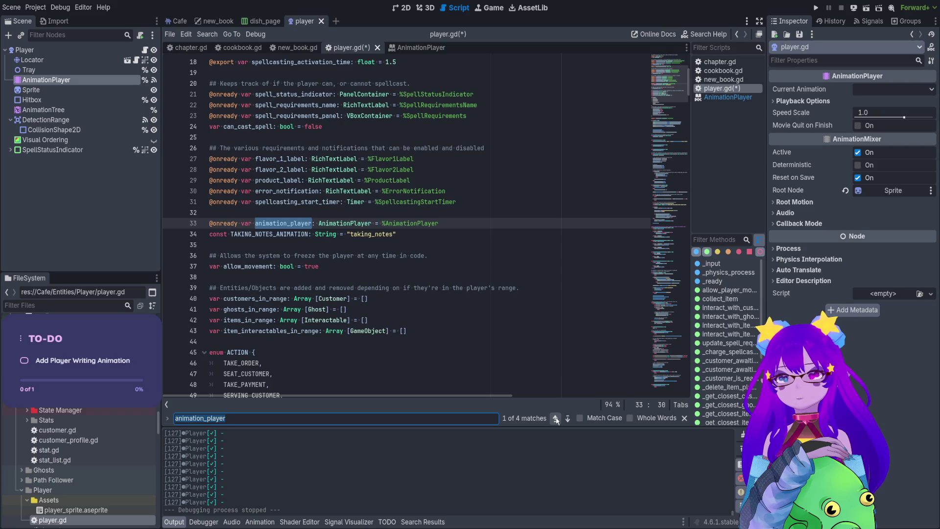
{"action": "left_click", "coordinate": [555, 418]}
{"action": "left_click", "coordinate": [555, 418]}
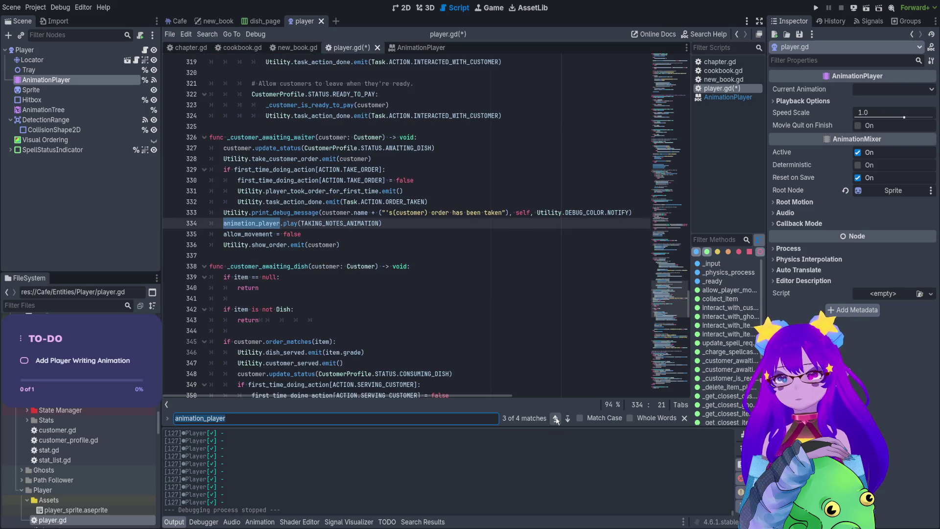
{"action": "left_click", "coordinate": [555, 418]}
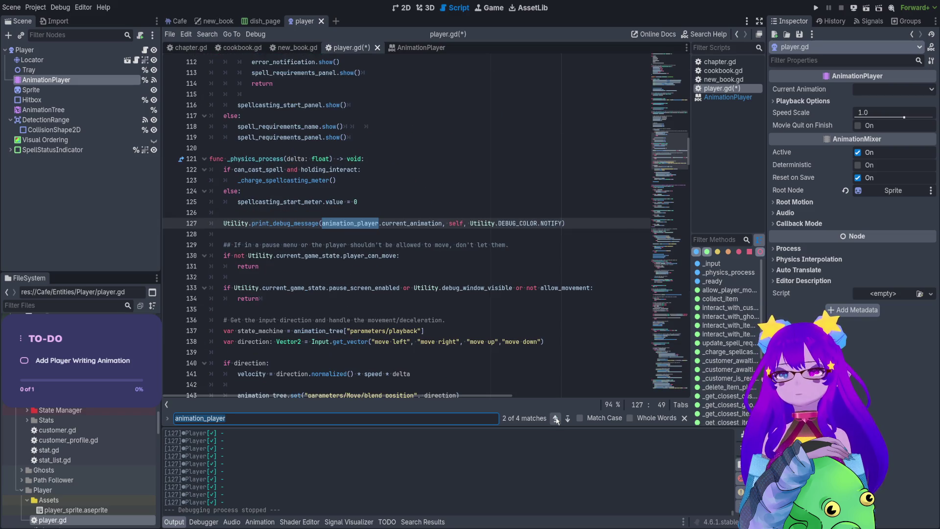
{"action": "left_click", "coordinate": [555, 419]}
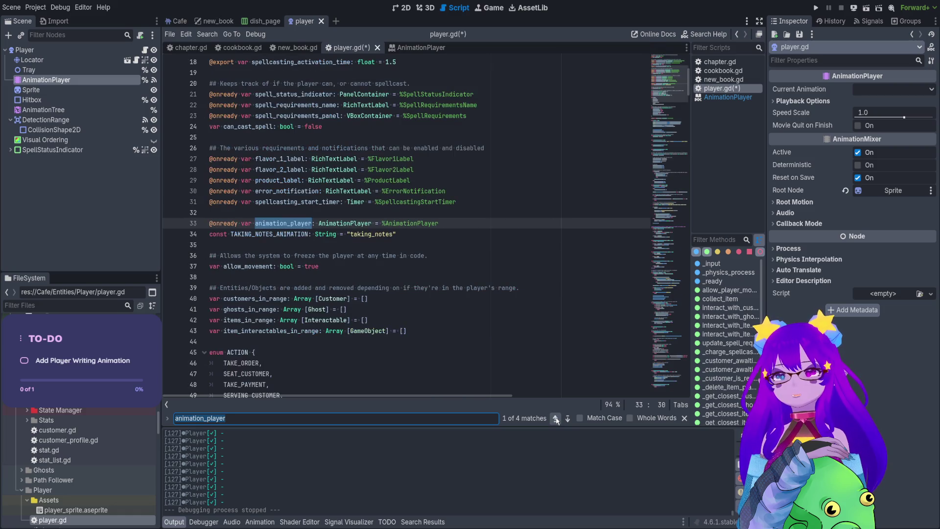
{"action": "left_click", "coordinate": [555, 419]}
{"action": "left_click", "coordinate": [556, 419]}
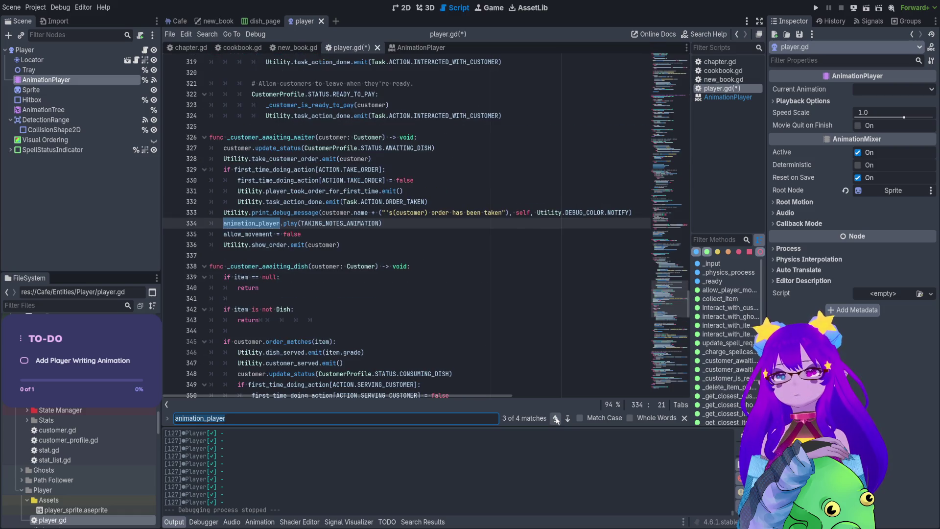
{"action": "left_click", "coordinate": [555, 419]}
{"action": "left_click", "coordinate": [555, 419]}
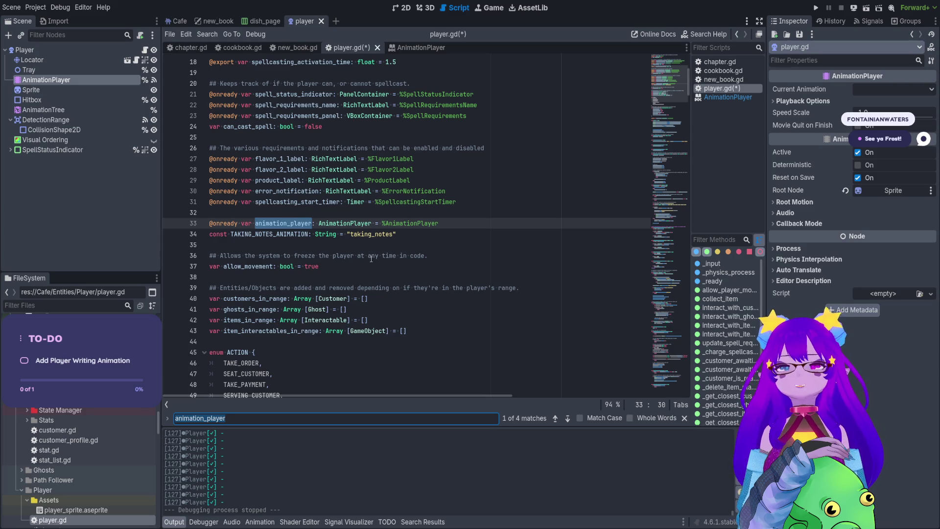
{"action": "scroll", "coordinate": [278, 200], "scroll_direction": "up", "scroll_amount": 3}
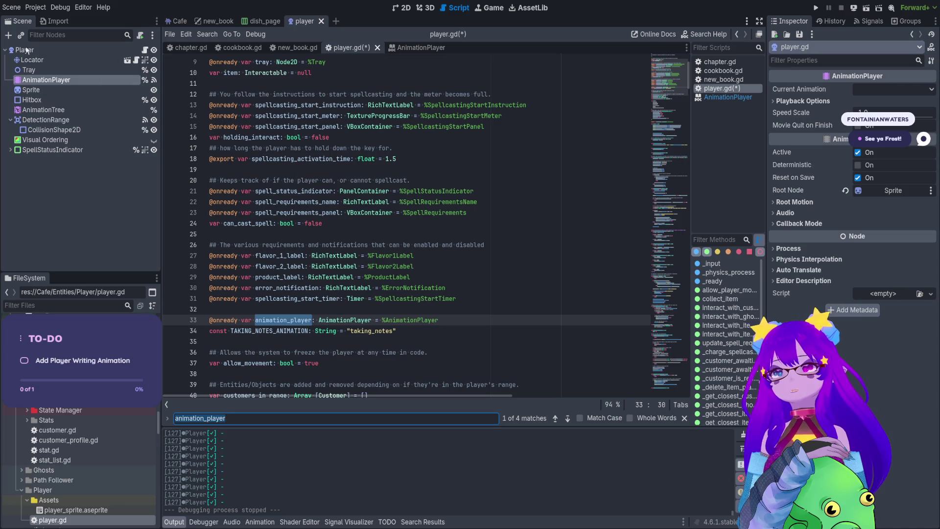
{"action": "left_click", "coordinate": [79, 80]}
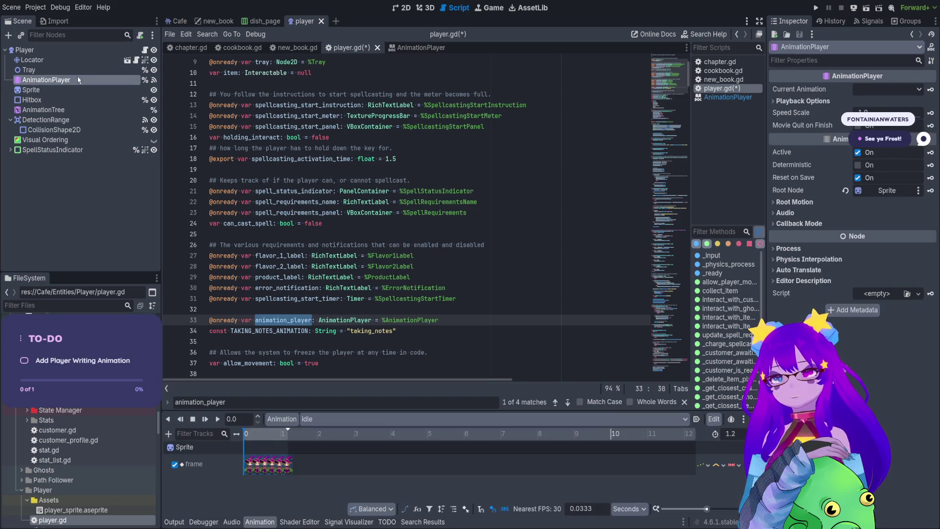
{"action": "scroll", "coordinate": [456, 176], "scroll_direction": "down", "scroll_amount": 6}
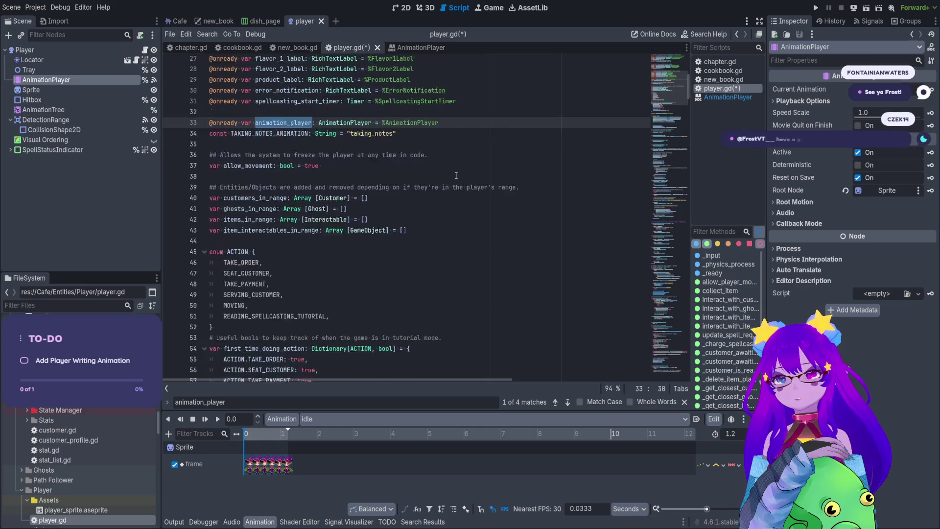
{"action": "scroll", "coordinate": [455, 175], "scroll_direction": "down", "scroll_amount": 13}
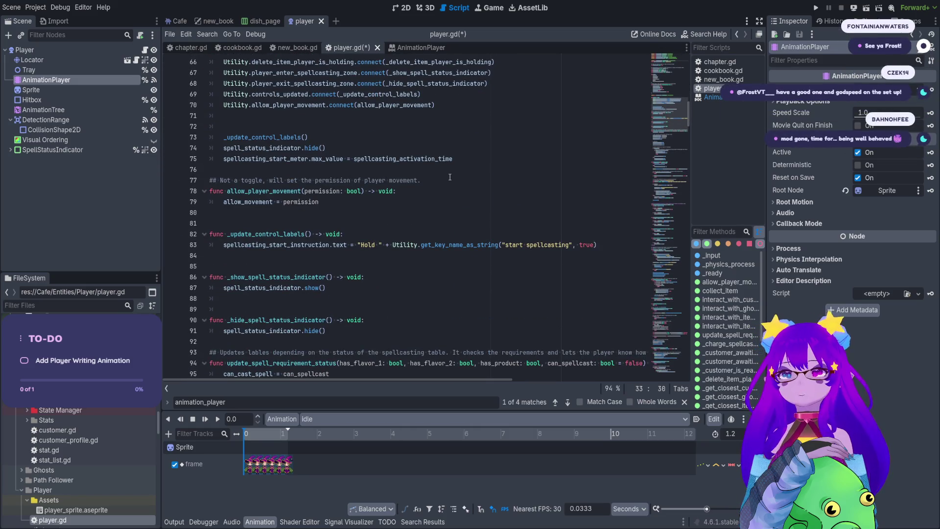
{"action": "scroll", "coordinate": [338, 215], "scroll_direction": "down", "scroll_amount": 4}
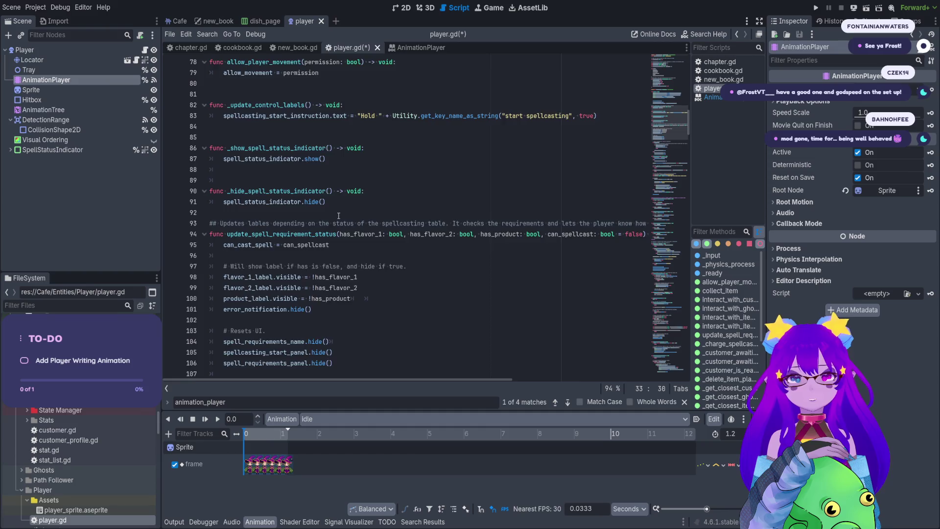
{"action": "scroll", "coordinate": [339, 215], "scroll_direction": "down", "scroll_amount": 5}
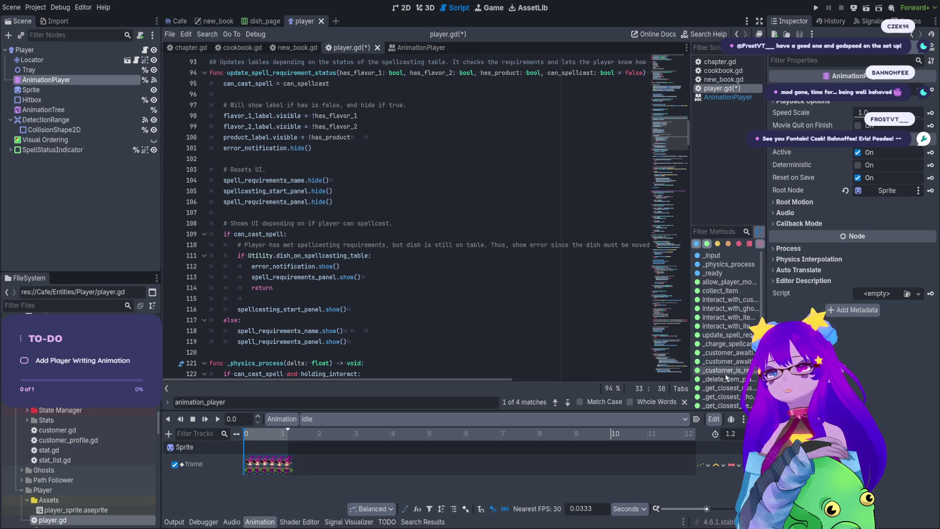
{"action": "scroll", "coordinate": [400, 247], "scroll_direction": "down", "scroll_amount": 6}
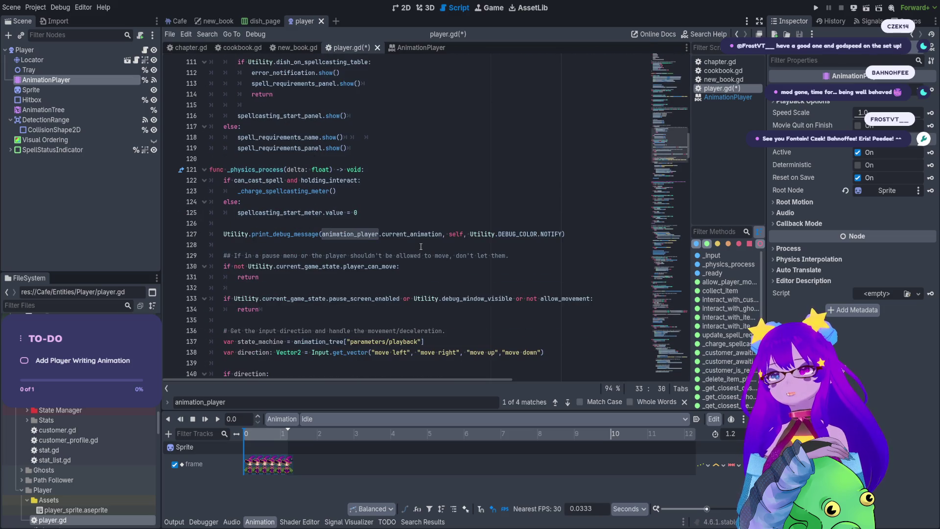
{"action": "scroll", "coordinate": [420, 249], "scroll_direction": "down", "scroll_amount": 7}
{"action": "scroll", "coordinate": [420, 246], "scroll_direction": "up", "scroll_amount": 20}
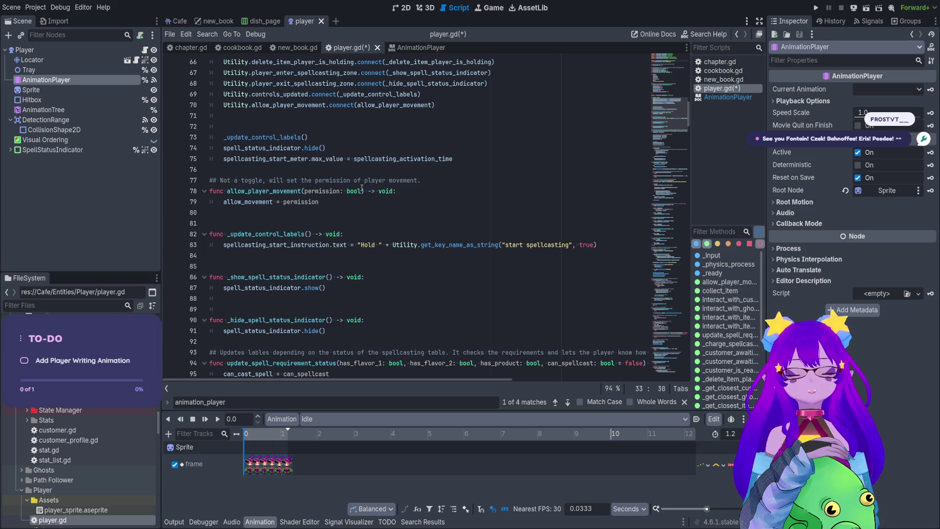
{"action": "scroll", "coordinate": [338, 184], "scroll_direction": "up", "scroll_amount": 2}
{"action": "scroll", "coordinate": [249, 128], "scroll_direction": "up", "scroll_amount": 9}
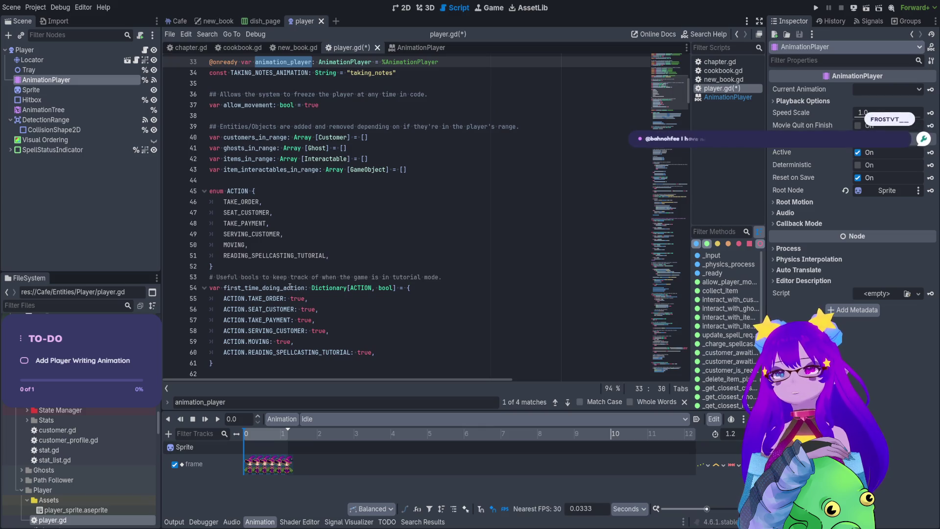
{"action": "double_click", "coordinate": [274, 288]}
{"action": "key", "text": "ctrl+f"}
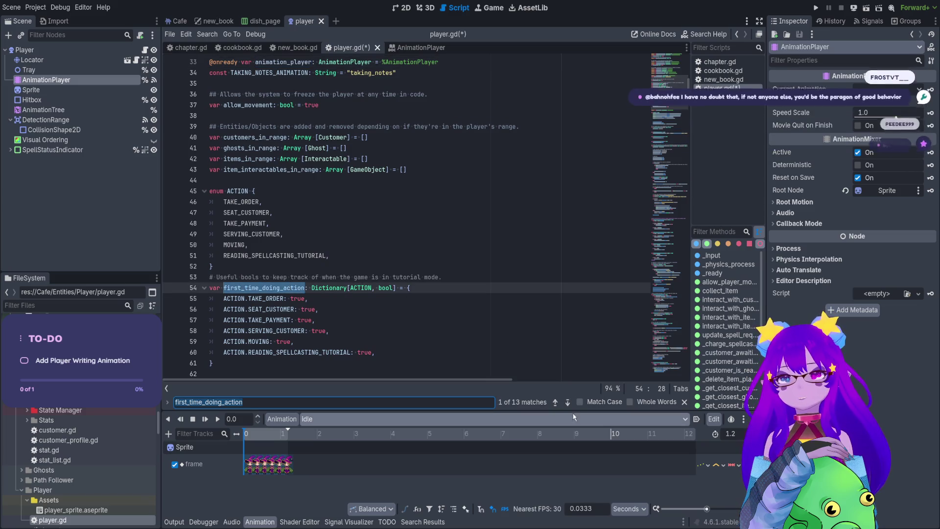
{"action": "double_click", "coordinate": [244, 190]}
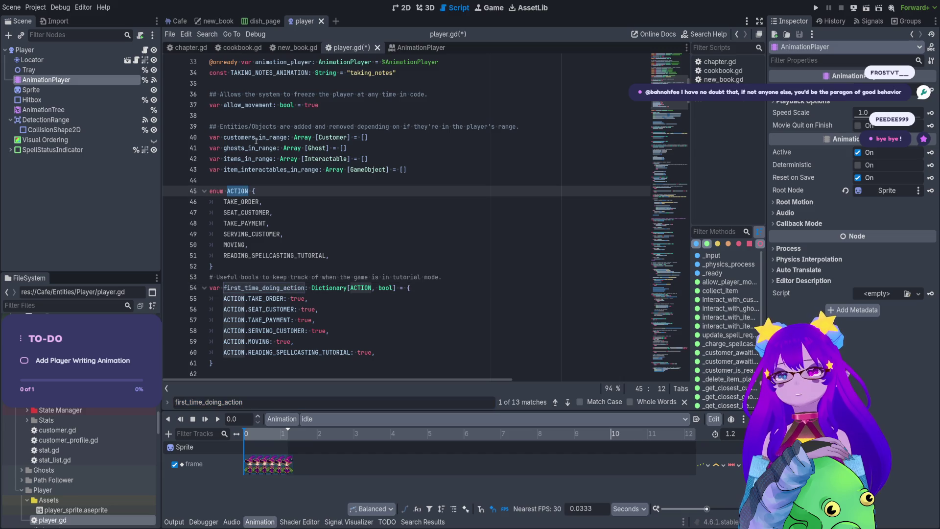
{"action": "key", "text": "ctrl+f"}
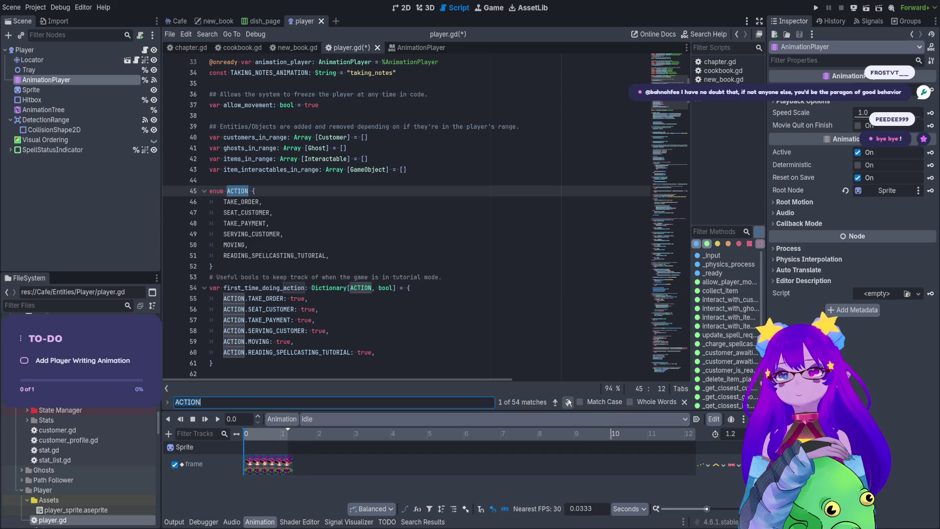
{"action": "scroll", "coordinate": [327, 141], "scroll_direction": "up", "scroll_amount": 10}
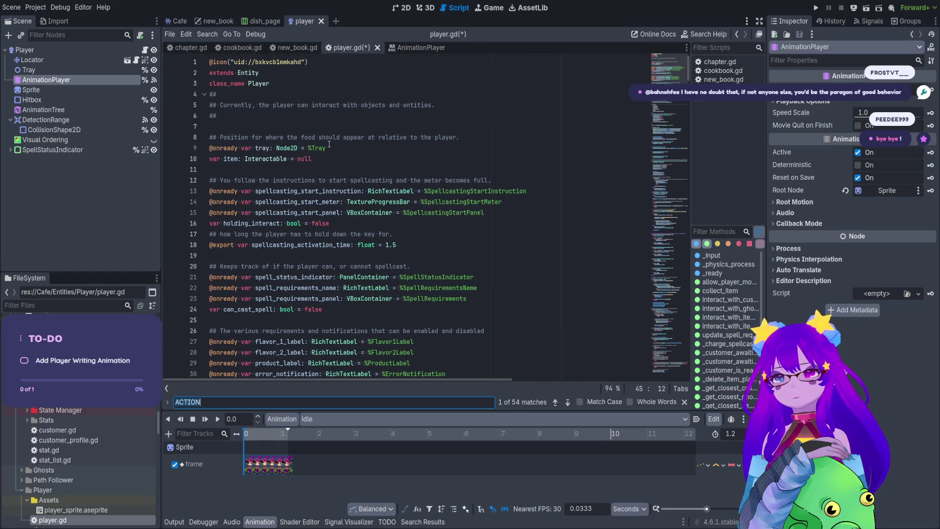
{"action": "scroll", "coordinate": [334, 172], "scroll_direction": "down", "scroll_amount": 5}
{"action": "double_click", "coordinate": [283, 244]}
{"action": "key", "text": "ctrl+f"}
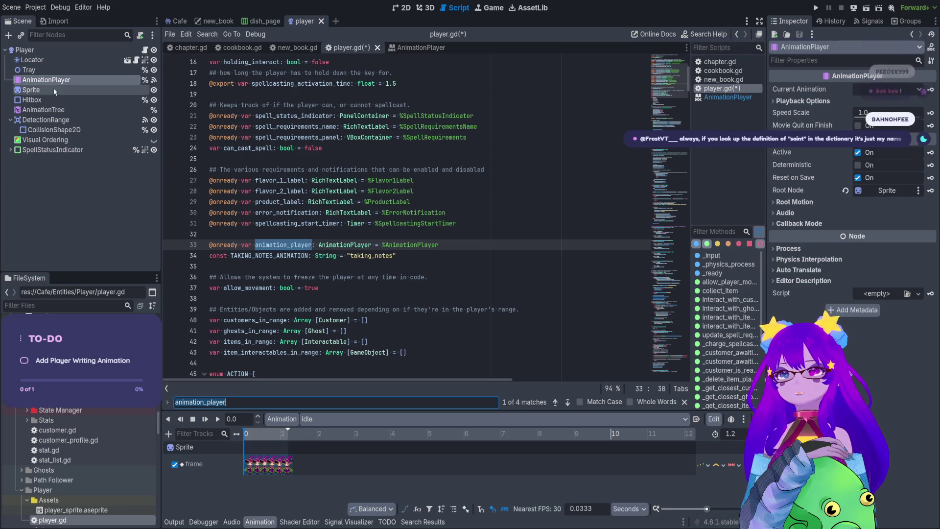
Step: Select the AnimationTree node in the Scene dock and jump to _physics_process
{"action": "left_click", "coordinate": [70, 111]}
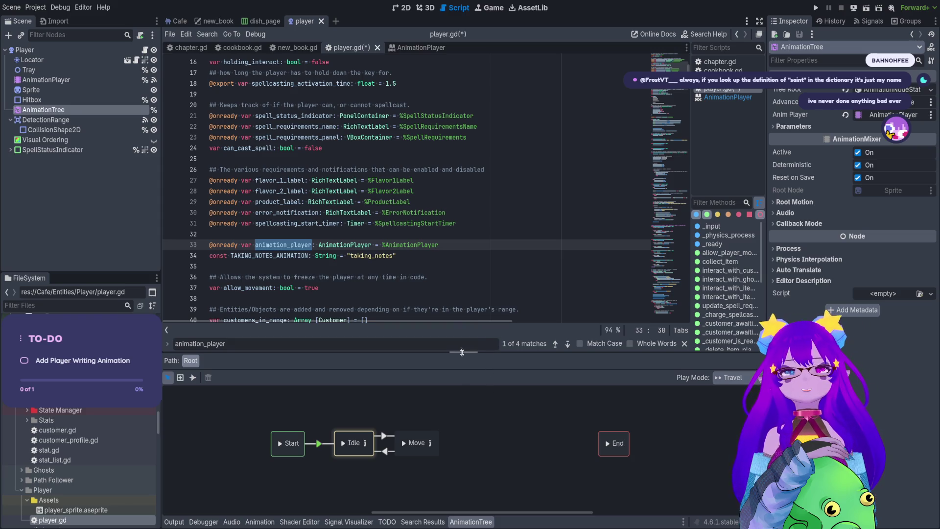
{"action": "scroll", "coordinate": [437, 137], "scroll_direction": "down", "scroll_amount": 15}
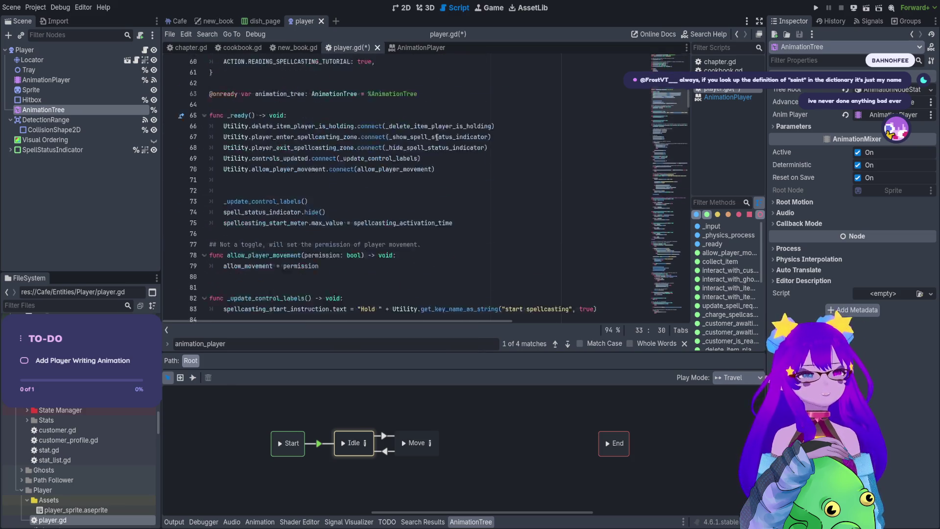
{"action": "scroll", "coordinate": [440, 140], "scroll_direction": "down", "scroll_amount": 2}
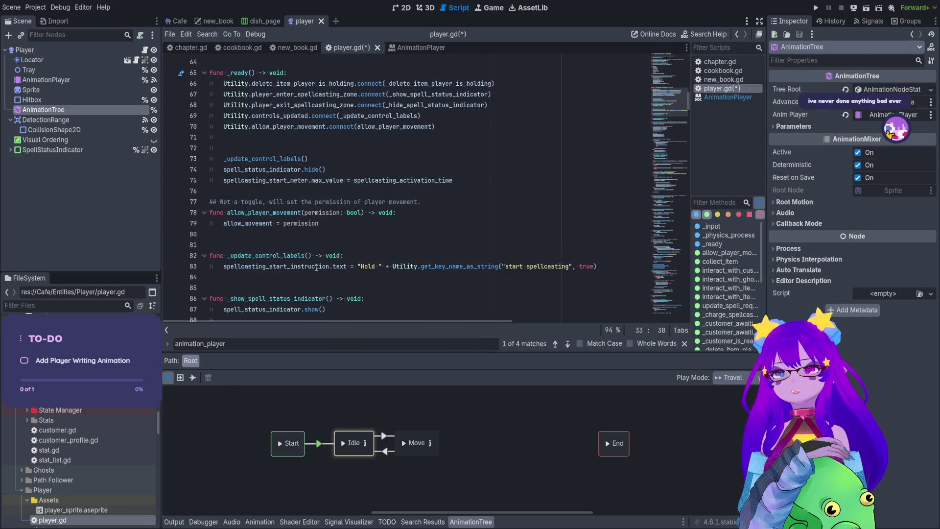
{"action": "left_click", "coordinate": [728, 236]}
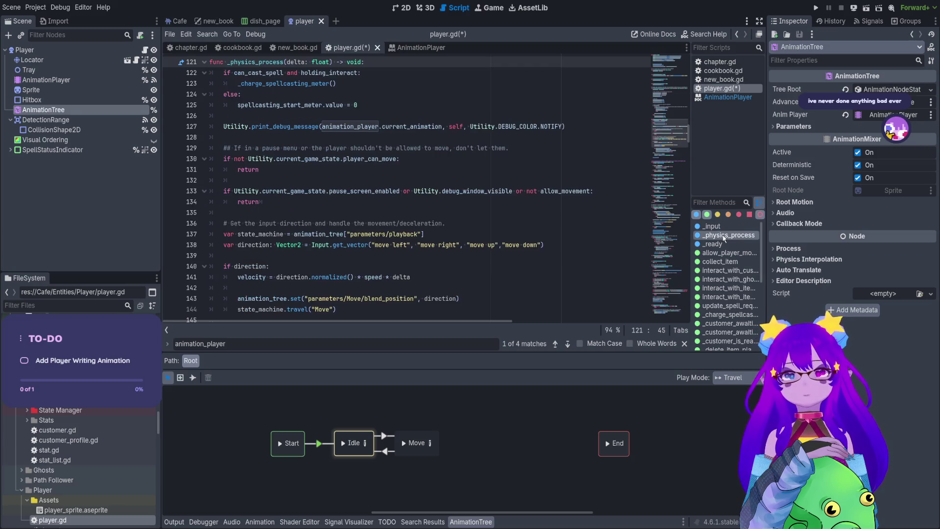
Step: Change line 127's debug message to reference animation_tree instead of animation_player
{"action": "double_click", "coordinate": [364, 129]}
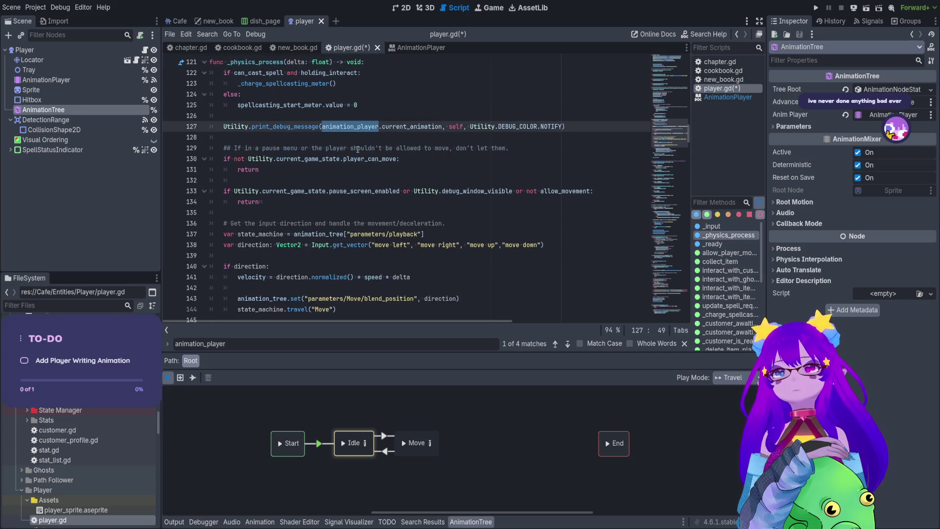
{"action": "type", "text": "an"}
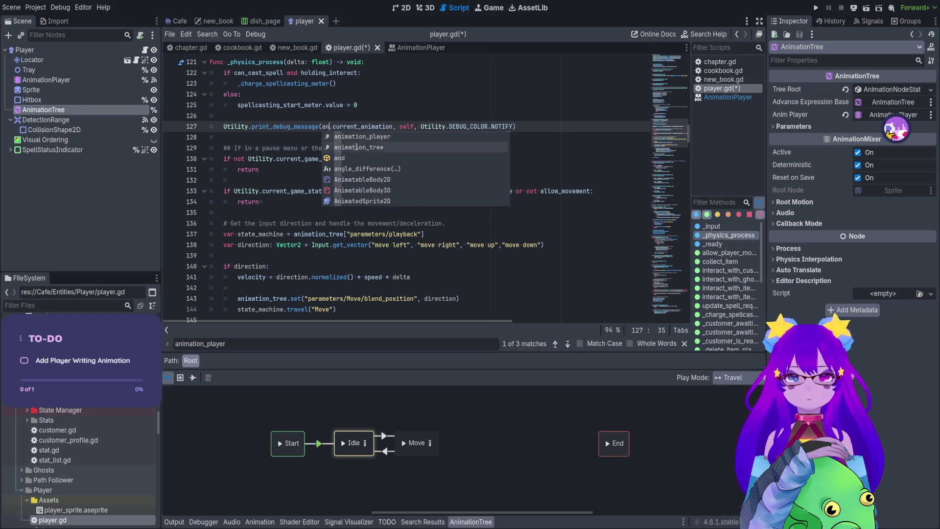
{"action": "double_click", "coordinate": [356, 146]}
{"action": "type", "text": "."}
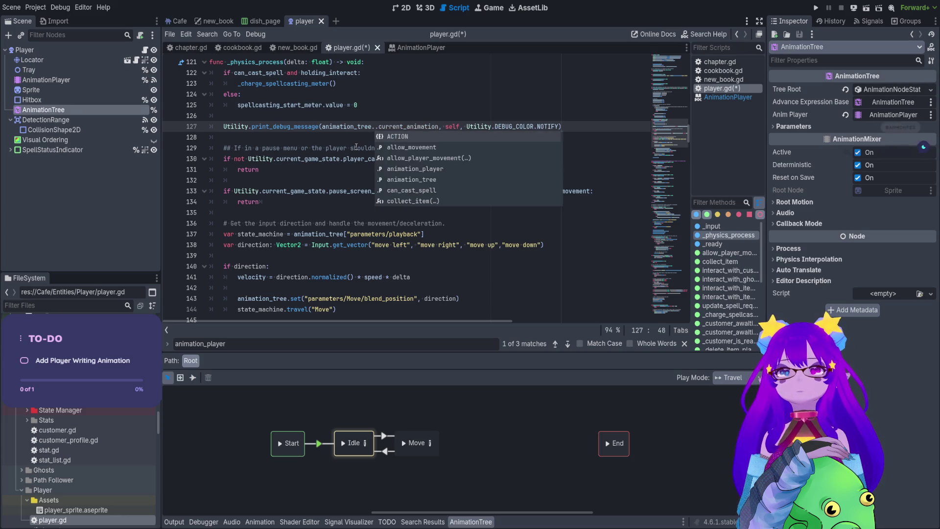
{"action": "type", "text": "cu"}
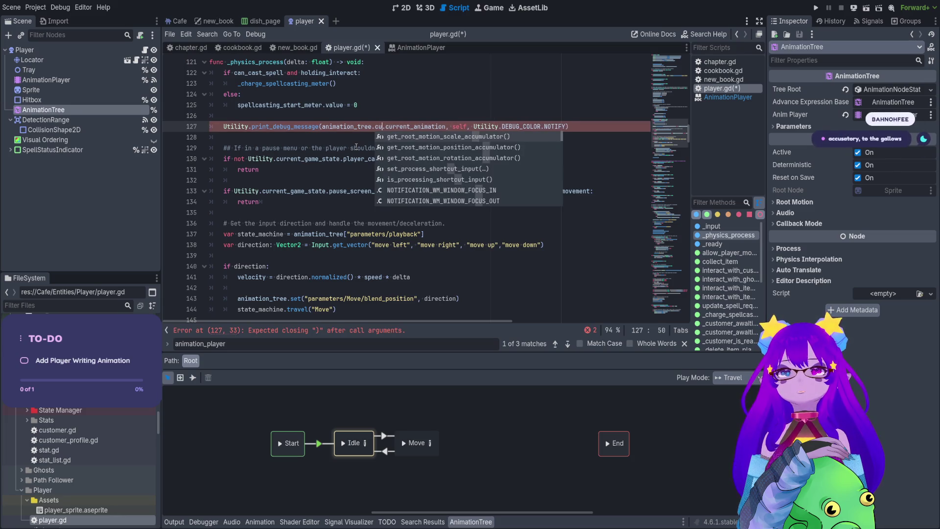
{"action": "key", "text": "BackSpace"}
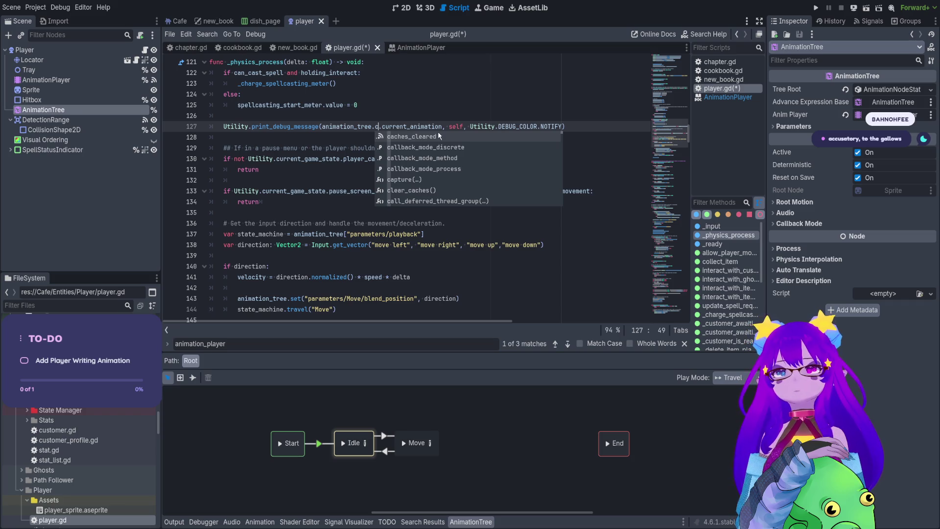
{"action": "left_click_drag", "start_coordinate": [442, 127], "coordinate": [375, 126]}
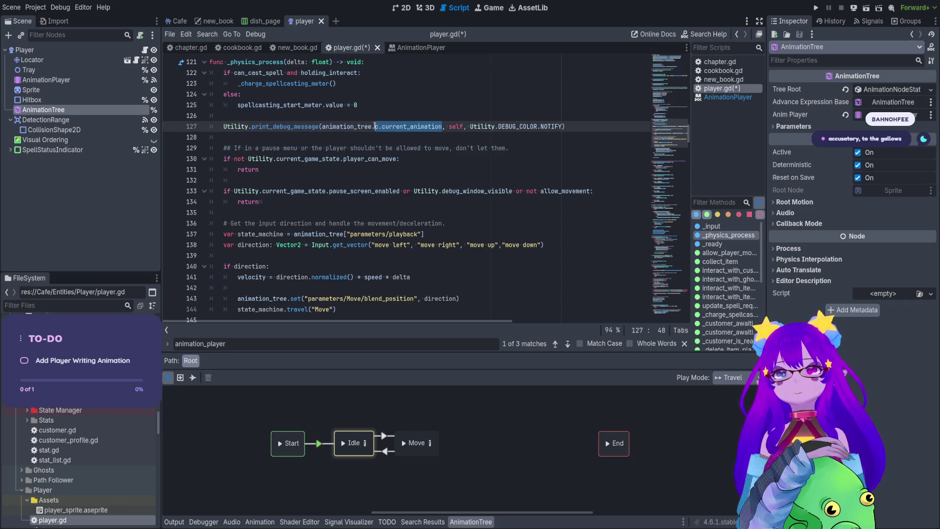
{"action": "key", "text": "BackSpace"}
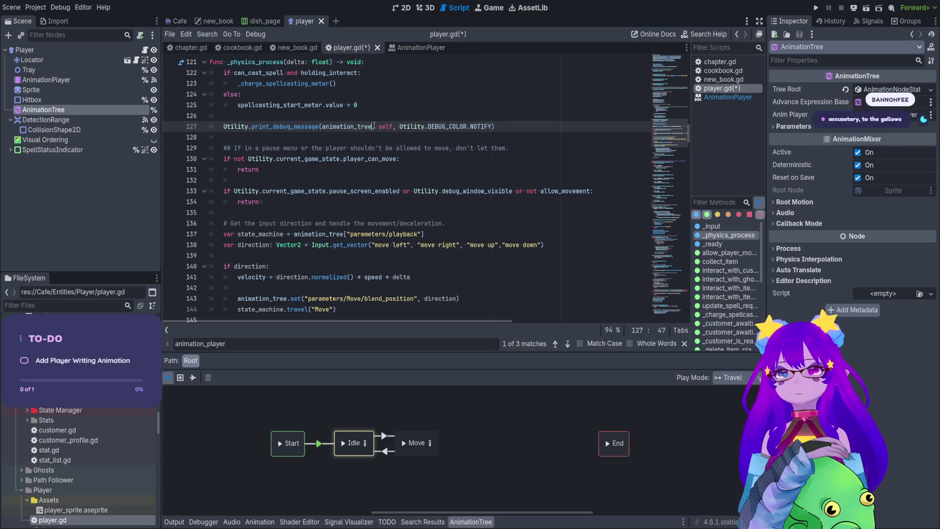
{"action": "type", "text": ".ani"}
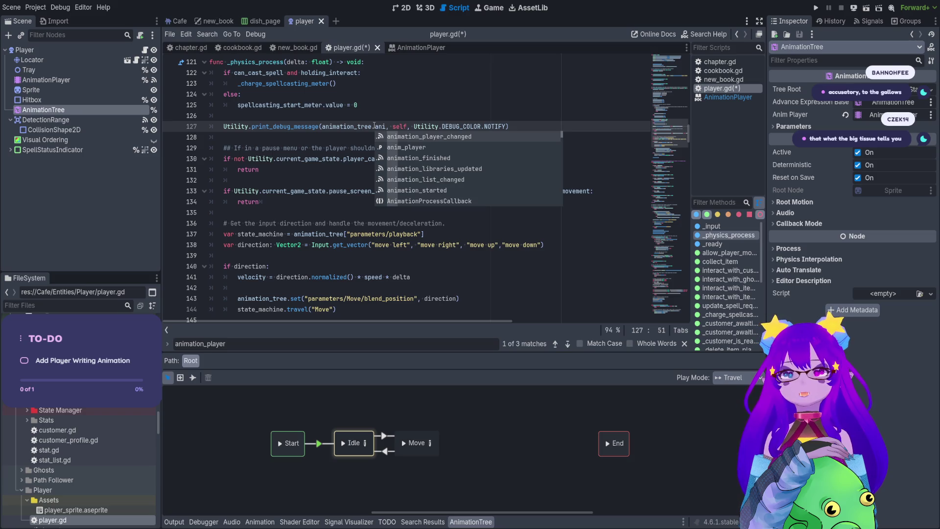
{"action": "key", "text": "Down"}
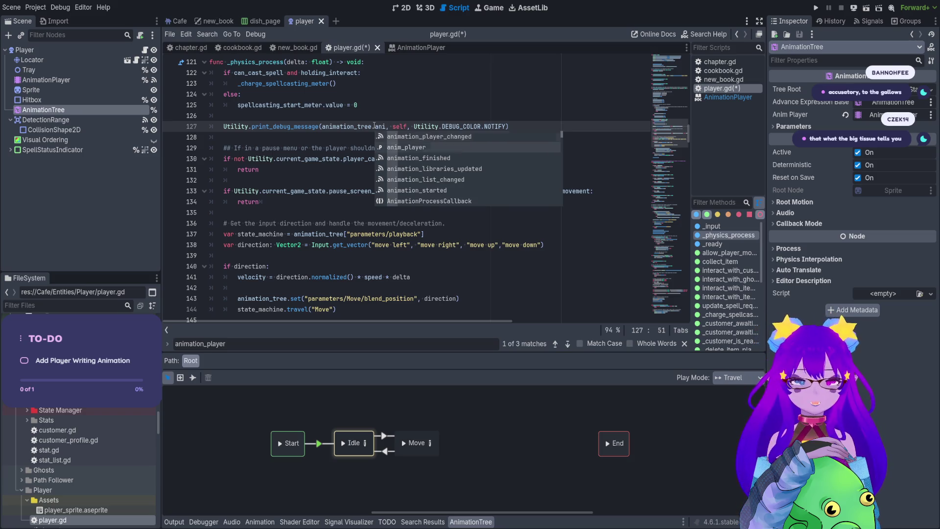
{"action": "key", "text": "Return"}
{"action": "type", "text": "."}
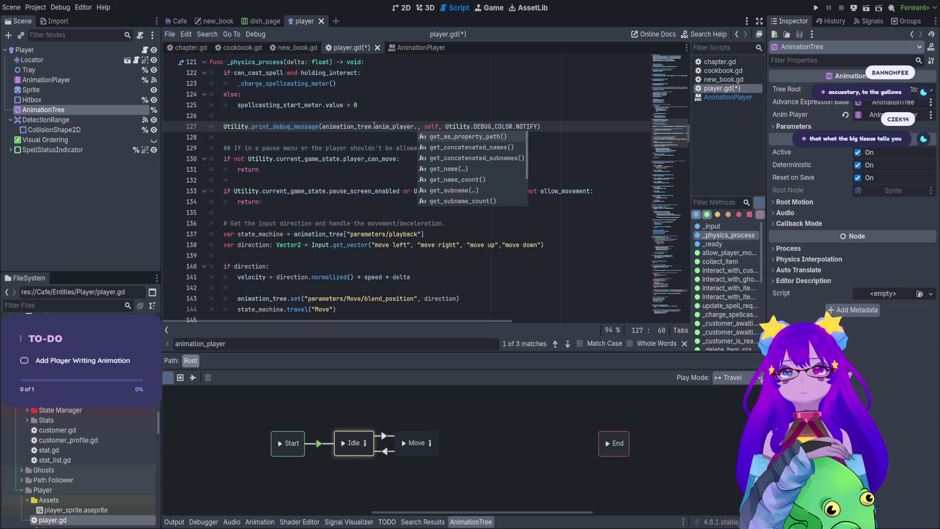
{"action": "type", "text": "curr"}
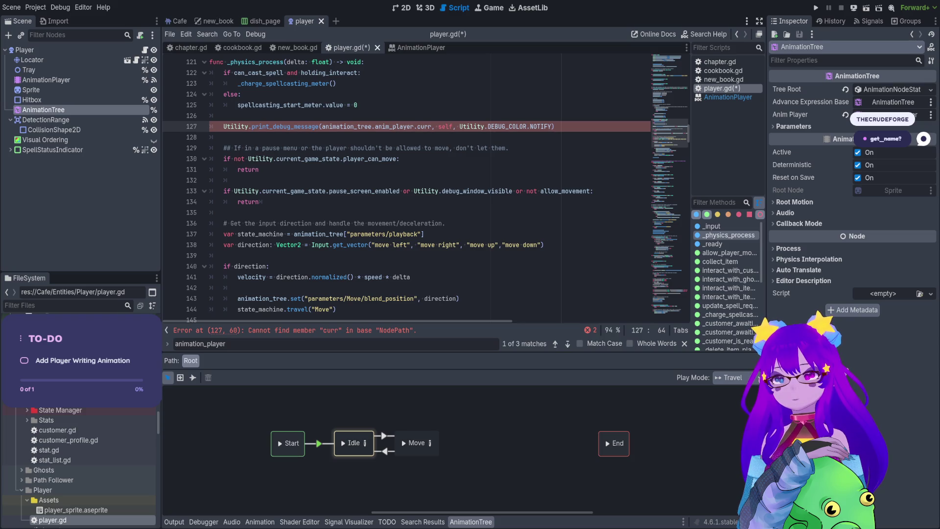
Step: Paste the get("parameters/playback") lookup after animation_tree on line 127 and save the script
{"action": "left_click", "coordinate": [13, 203]}
{"action": "double_click", "coordinate": [424, 127]}
{"action": "left_click", "coordinate": [431, 127]}
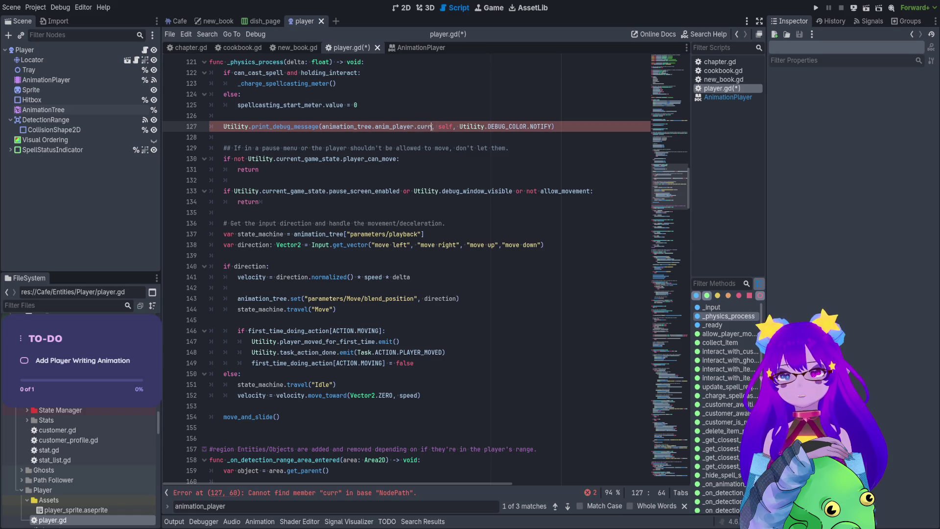
{"action": "left_click", "coordinate": [372, 127], "text": "shift"}
{"action": "type", "text": ".get(\"parameters/playback\")"}
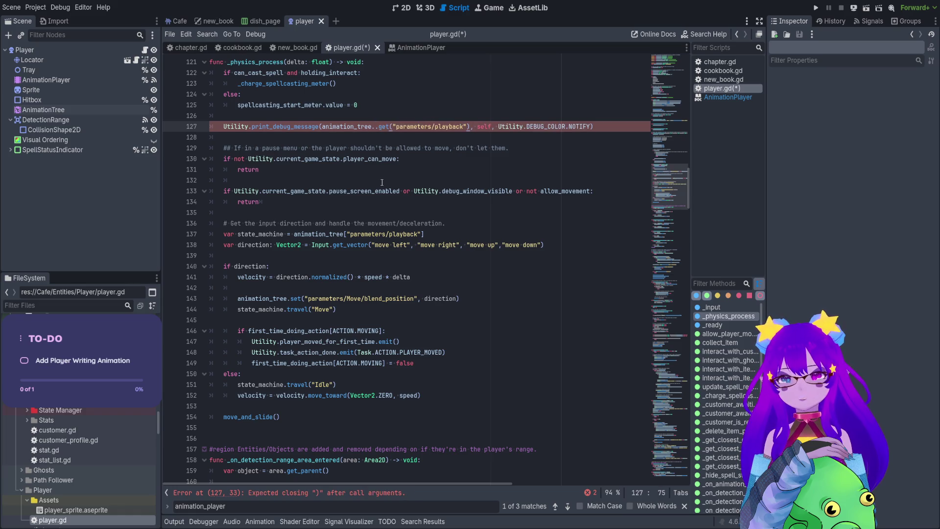
{"action": "scroll", "coordinate": [377, 162], "scroll_direction": "up", "scroll_amount": 1}
{"action": "key", "text": "Delete"}
{"action": "left_click", "coordinate": [395, 168]}
{"action": "key", "text": "ctrl+s"}
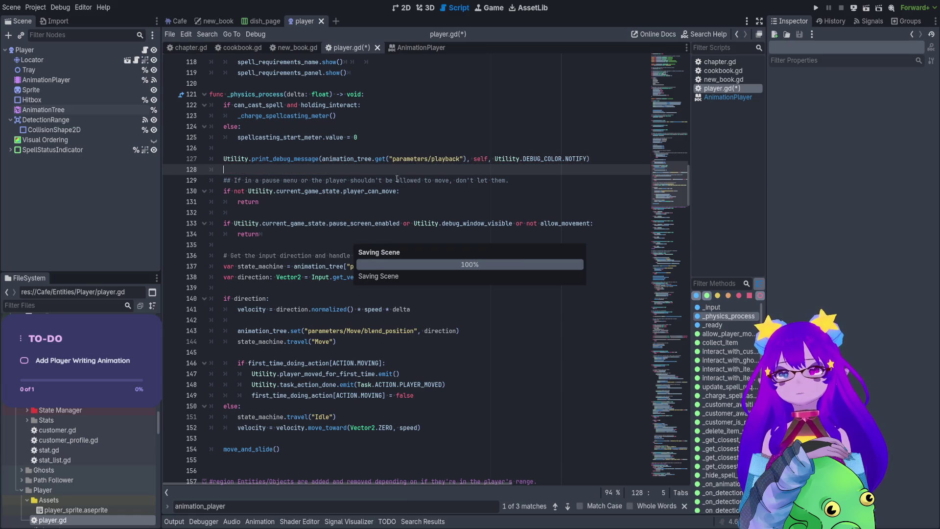
Step: Test-run the project from the Cafe scene, then stop it
{"action": "left_click", "coordinate": [177, 21]}
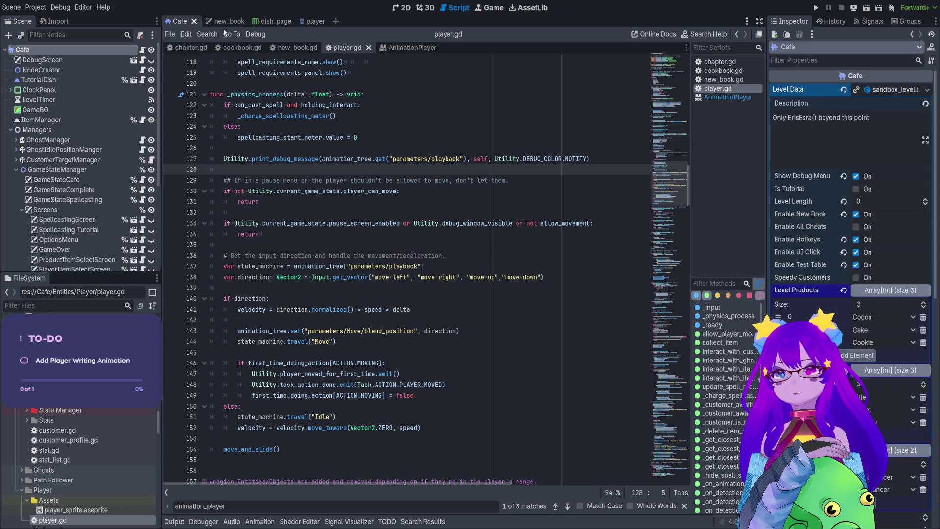
{"action": "left_click", "coordinate": [816, 8]}
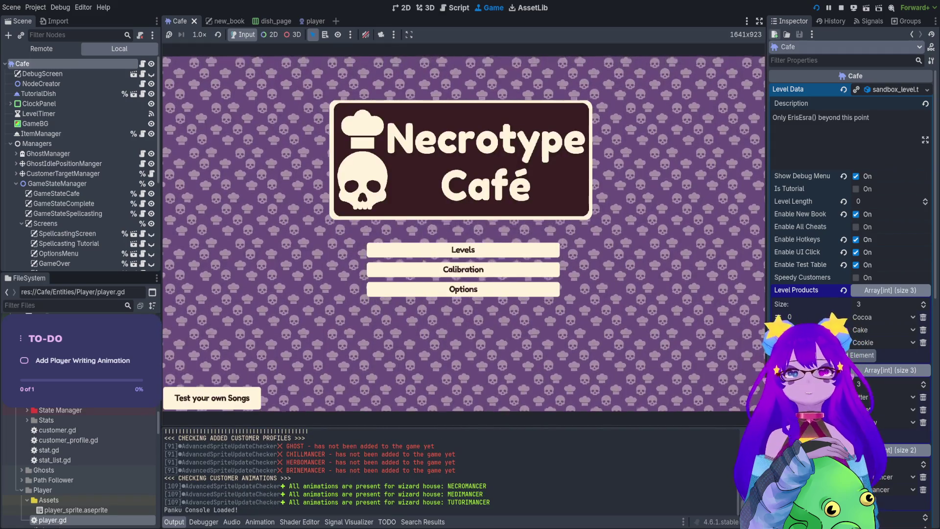
{"action": "key", "text": "F8"}
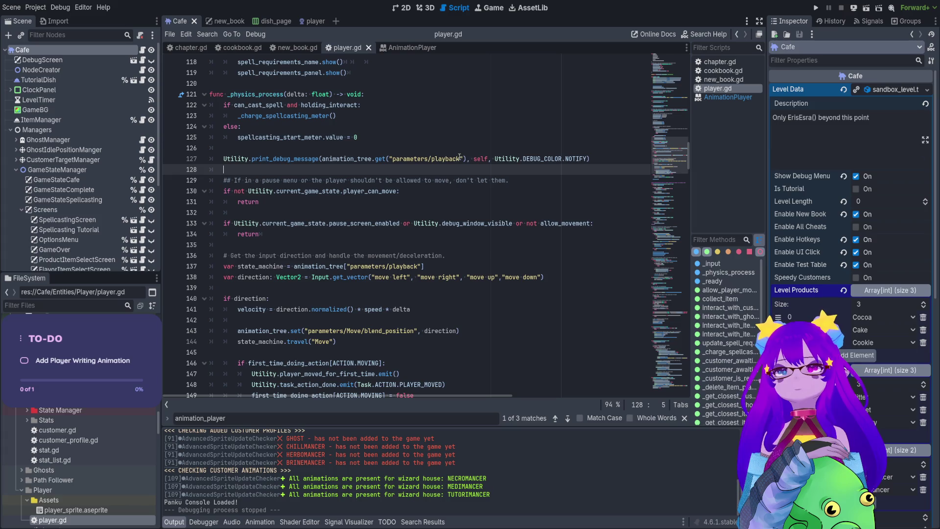
Step: Rewrite line 127 to log animation_tree.get("parameters/playback")
{"action": "left_click_drag", "start_coordinate": [466, 158], "coordinate": [372, 159]}
{"action": "type", "text": "[get"}
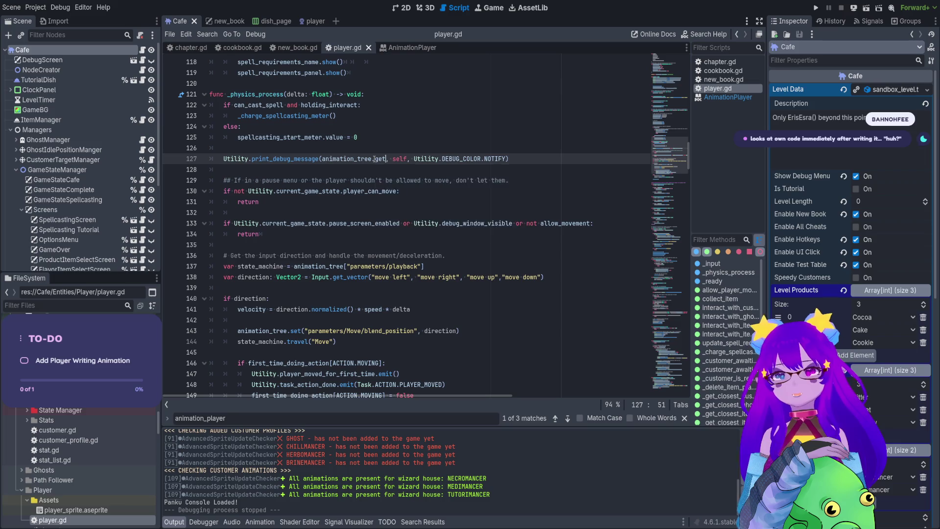
{"action": "type", "text": "_name"}
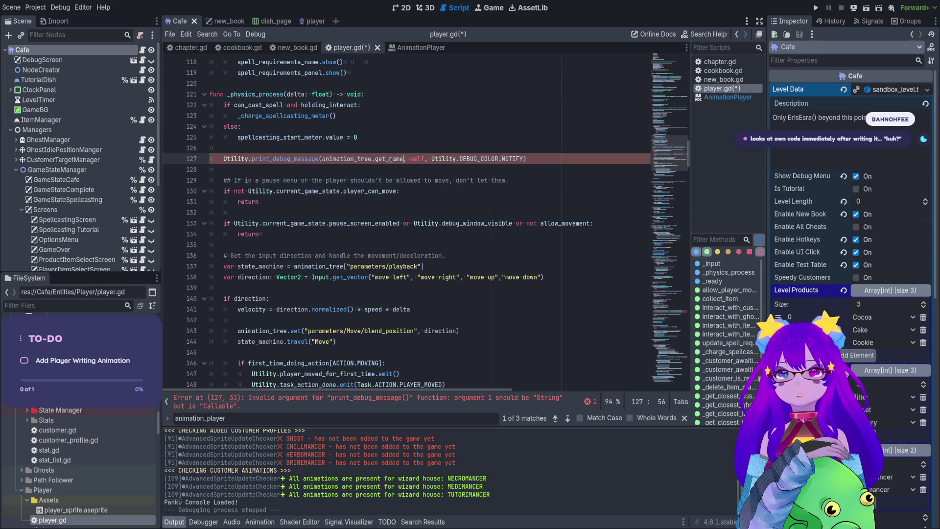
{"action": "key", "text": "BackSpace"}
{"action": "key", "text": "BackSpace"}
{"action": "key", "text": "BackSpace"}
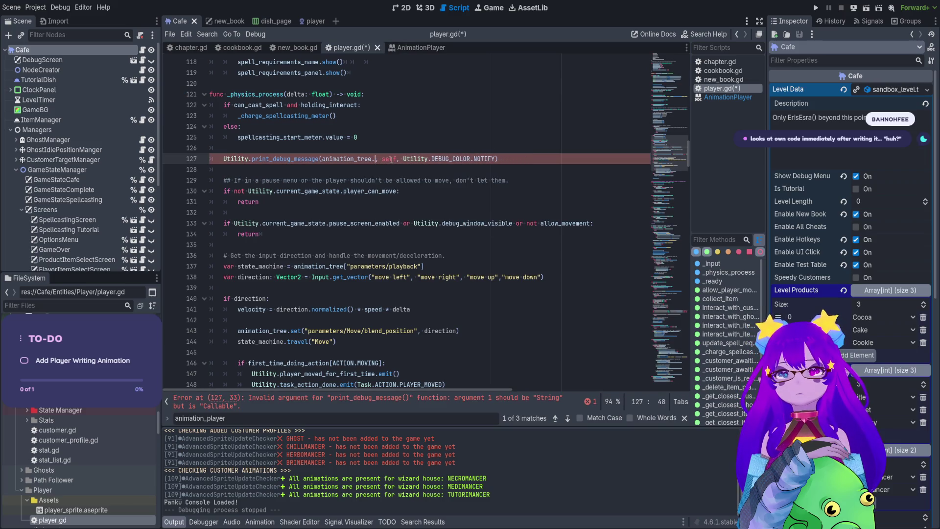
{"action": "type", "text": "anim"}
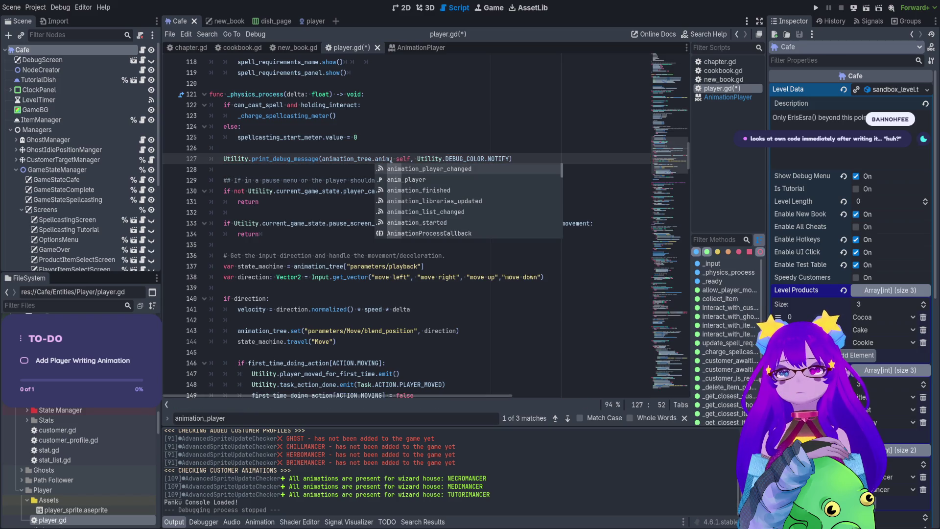
{"action": "key", "text": "Return"}
{"action": "type", "text": ".gent"}
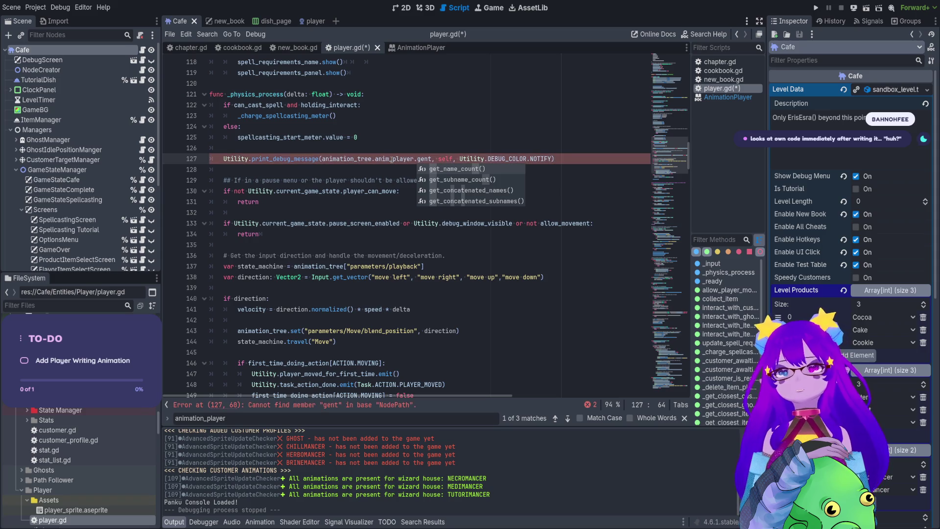
{"action": "key", "text": "BackSpace"}
{"action": "key", "text": "BackSpace"}
{"action": "key", "text": "BackSpace"}
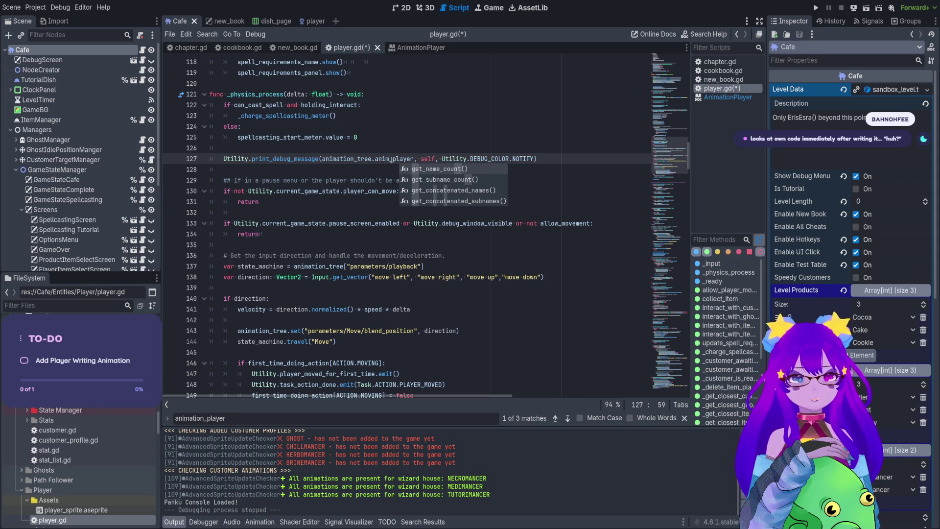
{"action": "key", "text": "BackSpace"}
{"action": "key", "text": "BackSpace"}
{"action": "key", "text": "BackSpace"}
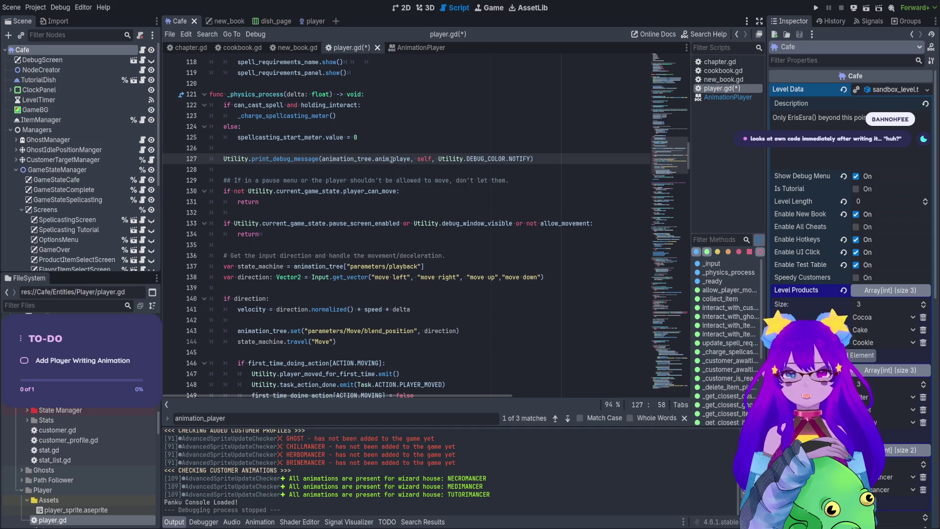
{"action": "key", "text": "BackSpace"}
{"action": "key", "text": "BackSpace"}
{"action": "type", "text": "get(\"parameters/playback\")"}
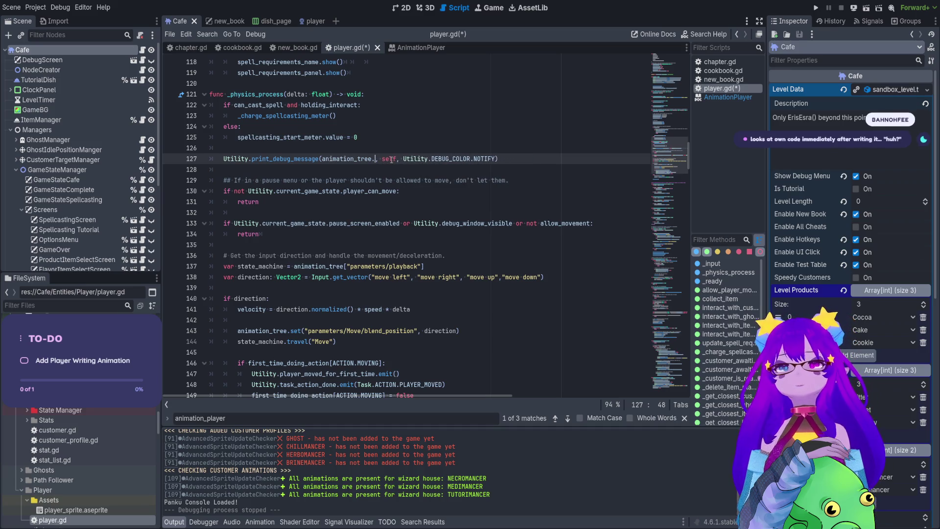
{"action": "left_click", "coordinate": [374, 158]}
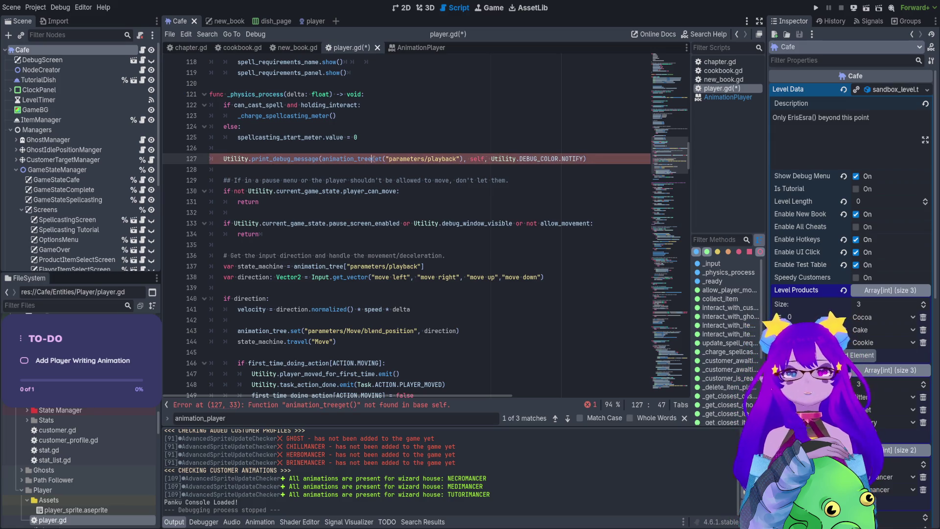
{"action": "type", "text": "."}
Step: Review the movement code below the debug message and save player.gd
{"action": "left_click", "coordinate": [587, 189]}
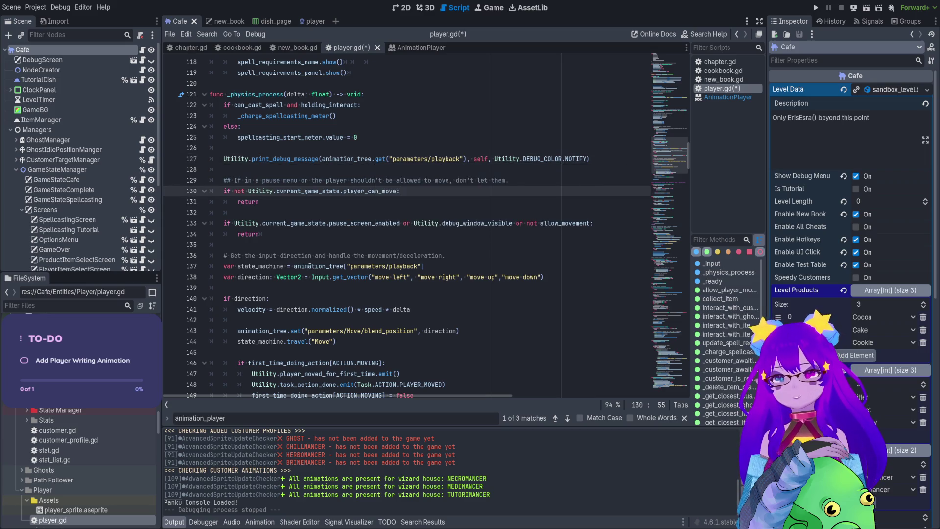
{"action": "left_click_drag", "start_coordinate": [391, 190], "coordinate": [238, 320]}
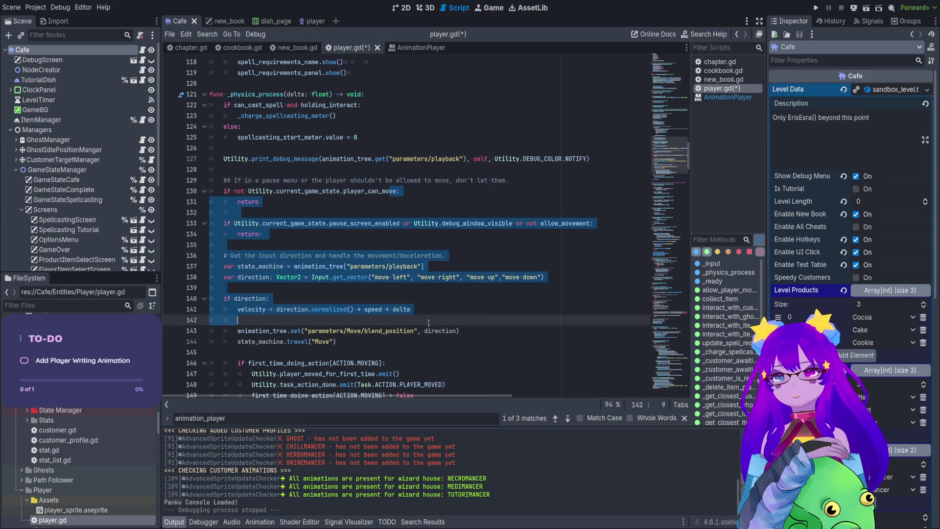
{"action": "left_click", "coordinate": [429, 257]}
{"action": "left_click", "coordinate": [343, 267]}
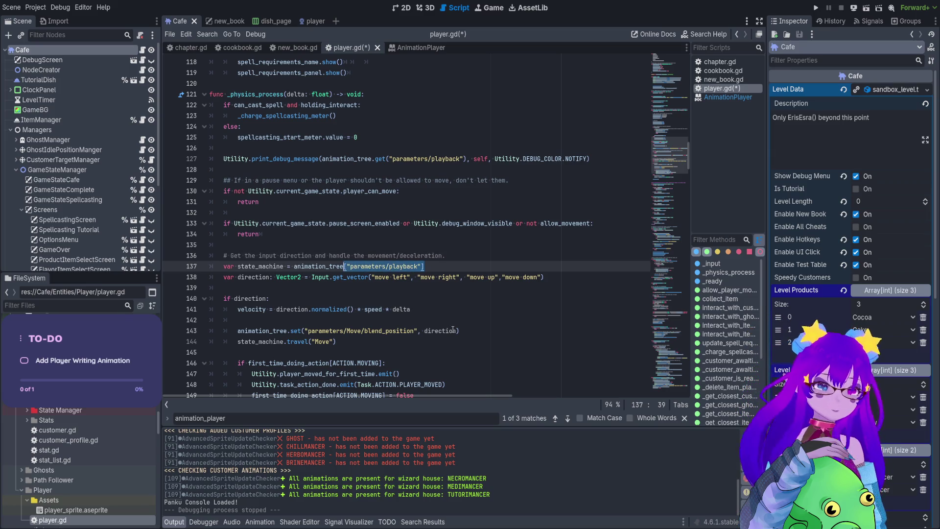
{"action": "left_click", "coordinate": [455, 295]}
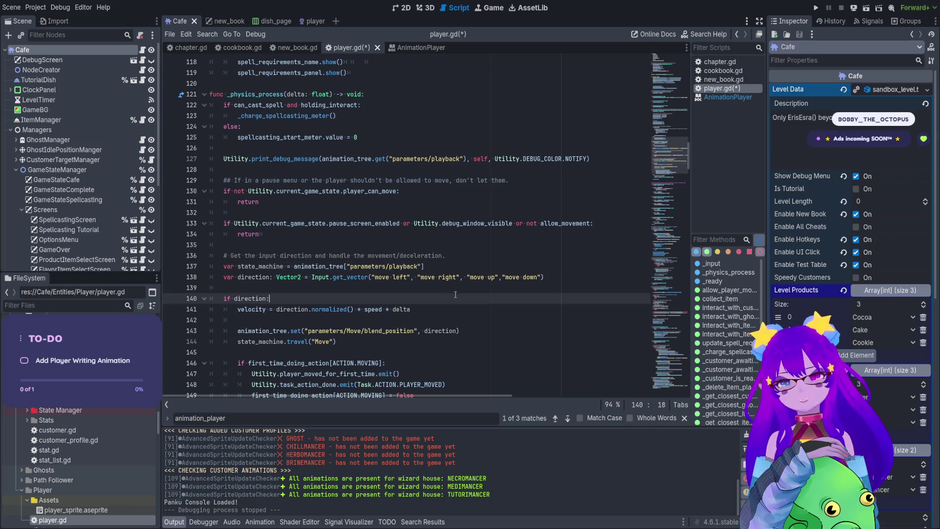
{"action": "key", "text": "ctrl+s"}
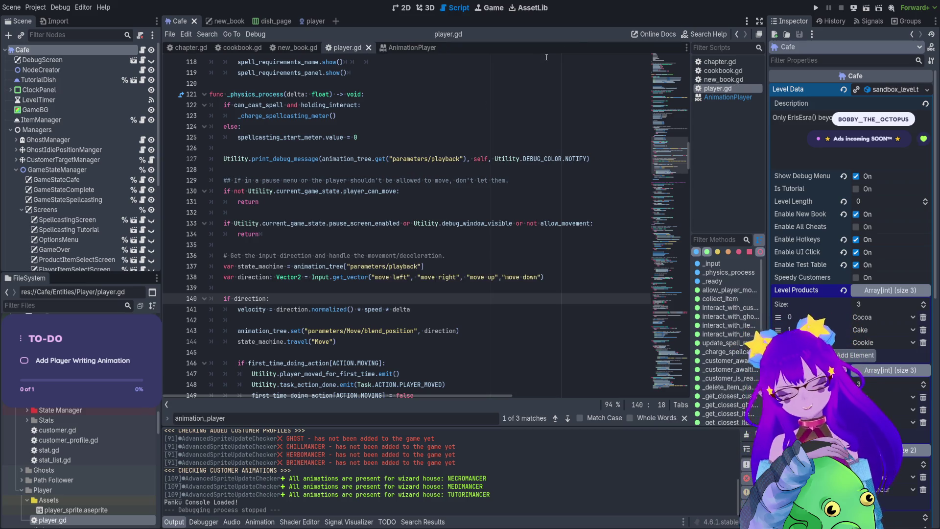
Step: Run level 4, wrap line 127's playback lookup in str(), and stop the crashed session
{"action": "left_click", "coordinate": [815, 8]}
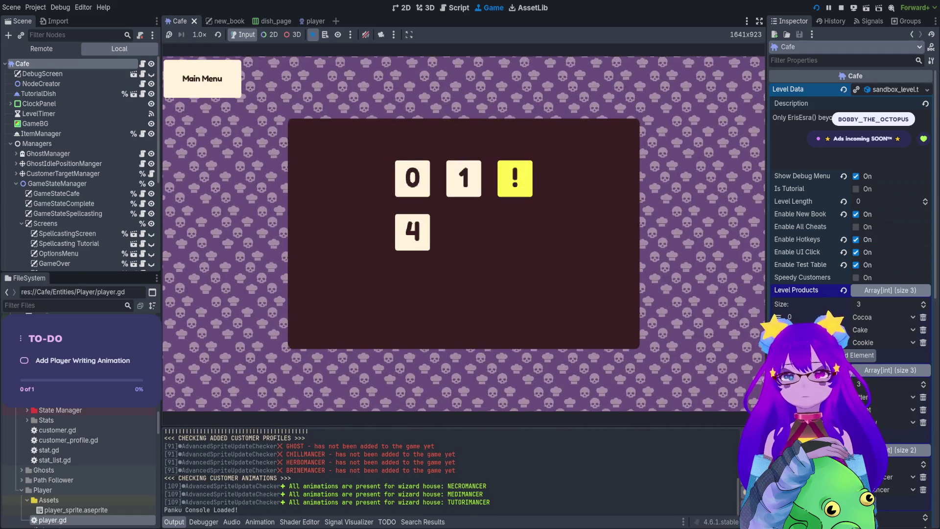
{"action": "left_click", "coordinate": [412, 233]}
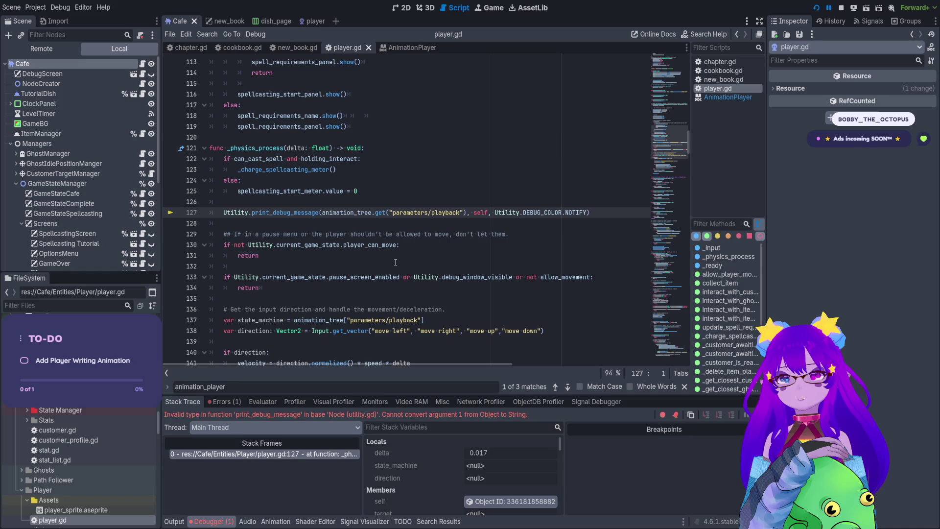
{"action": "left_click", "coordinate": [322, 212]}
{"action": "type", "text": "str"}
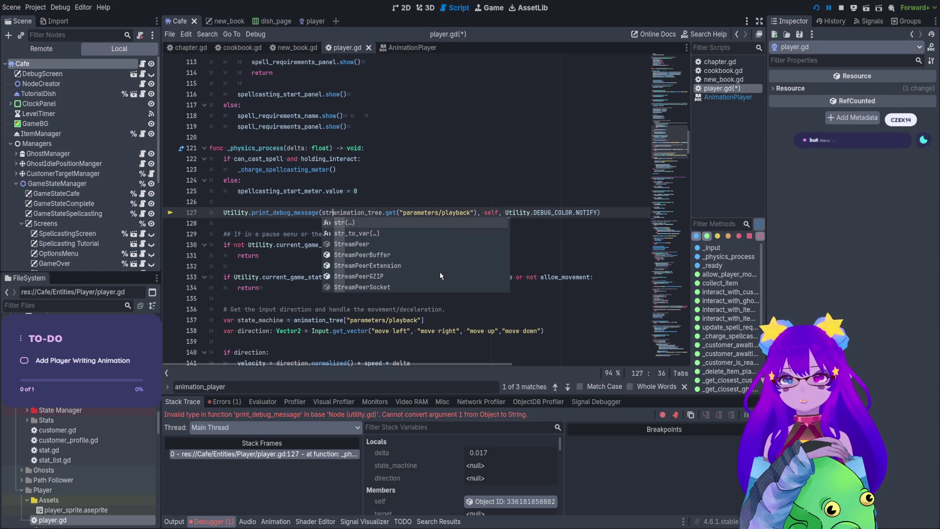
{"action": "key", "text": "Return"}
{"action": "left_click", "coordinate": [483, 213]}
{"action": "type", "text": ")"}
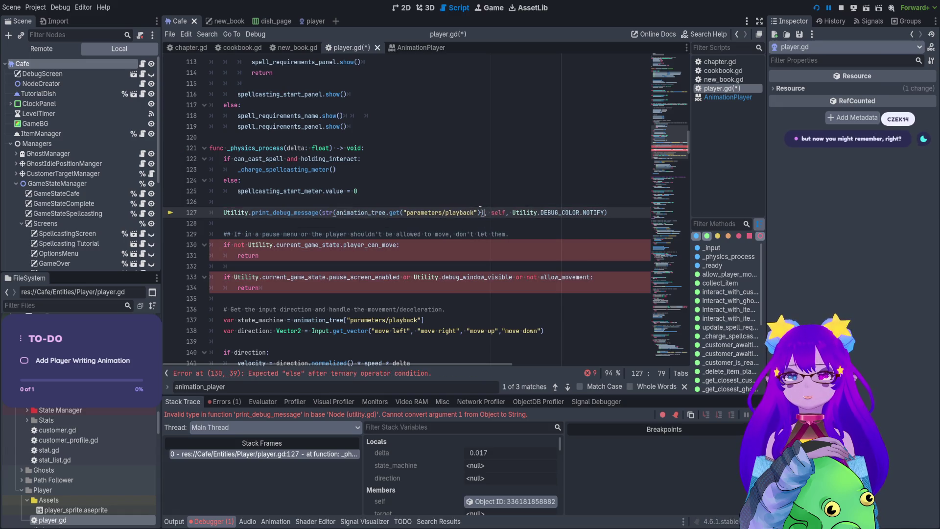
{"action": "left_click", "coordinate": [841, 8]}
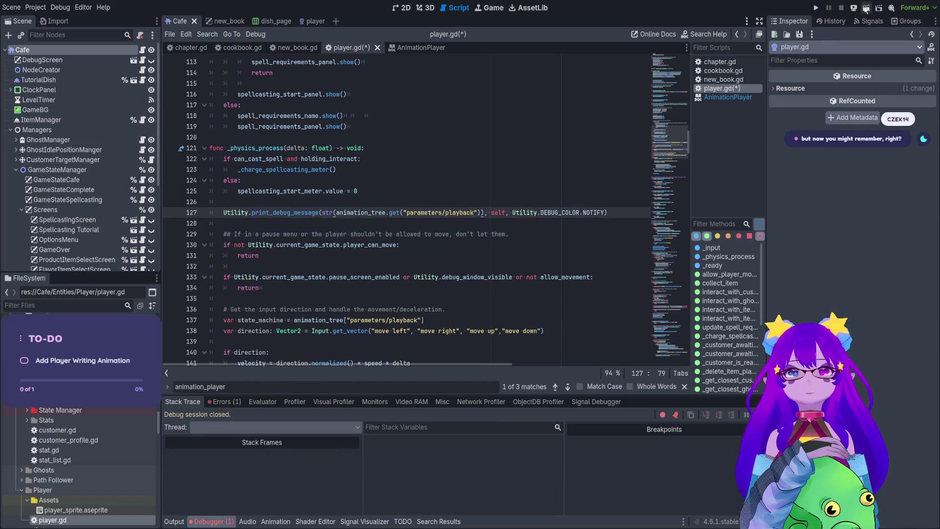
Step: Test-run level 4 to watch the playback objects logged in Output, then stop the game
{"action": "left_click", "coordinate": [816, 8]}
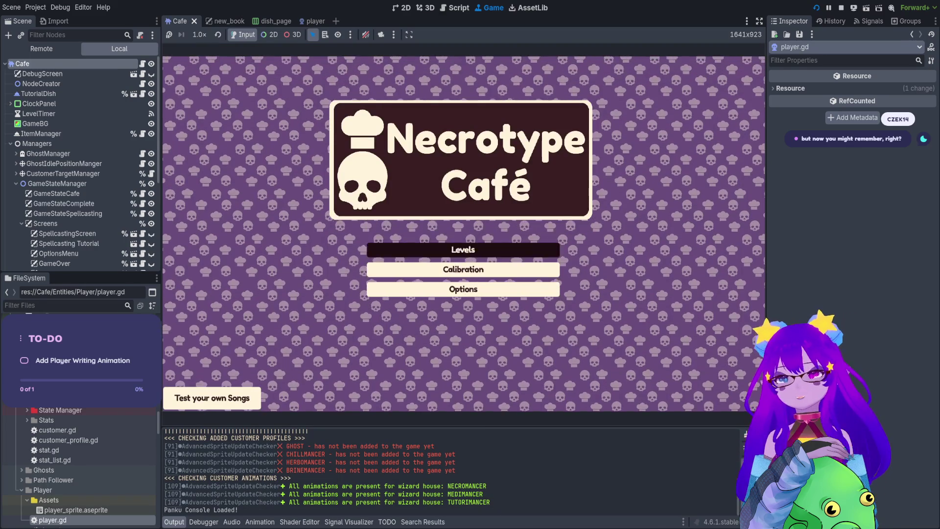
{"action": "key", "text": "Return"}
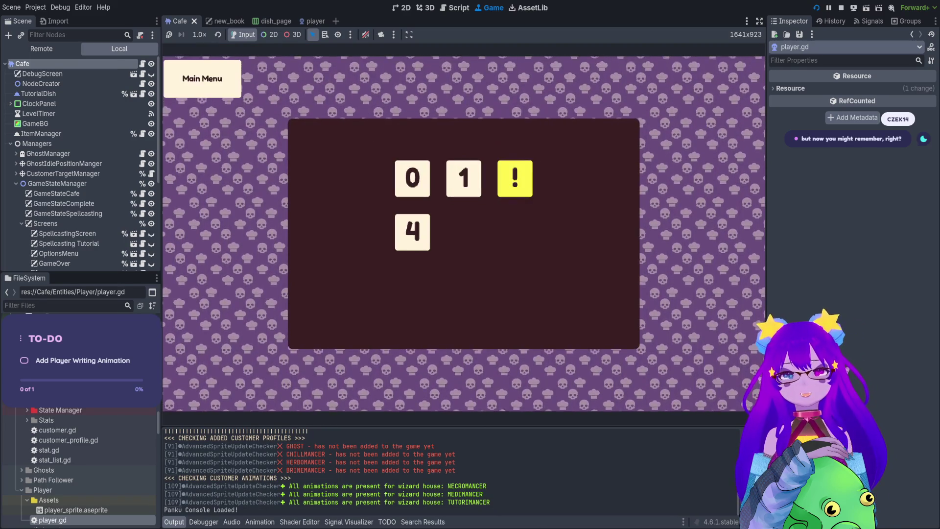
{"action": "key", "text": "Down"}
{"action": "key", "text": "Return"}
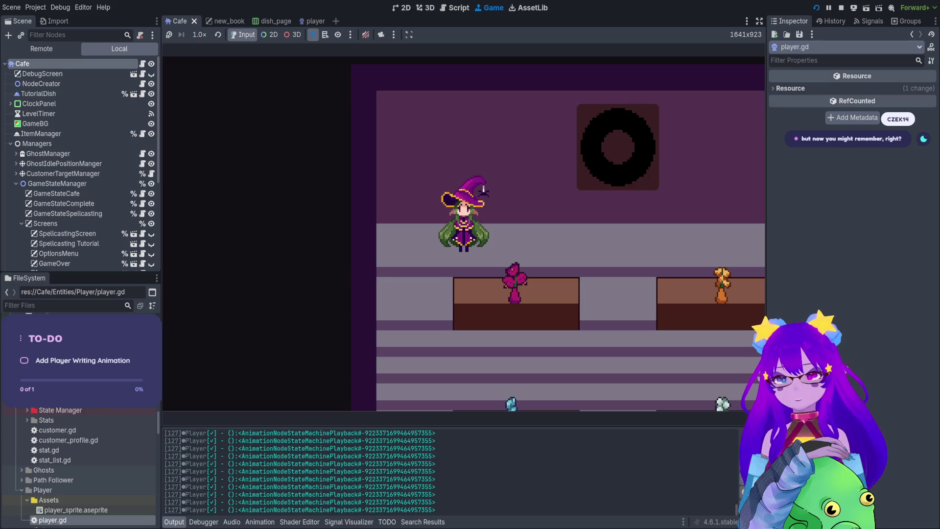
{"action": "key", "text": "F8"}
Step: Review the playback, Move blend_position and Idle travel code on lines 137–151
{"action": "left_click", "coordinate": [326, 321]}
{"action": "left_click", "coordinate": [367, 320]}
{"action": "left_click", "coordinate": [419, 319]}
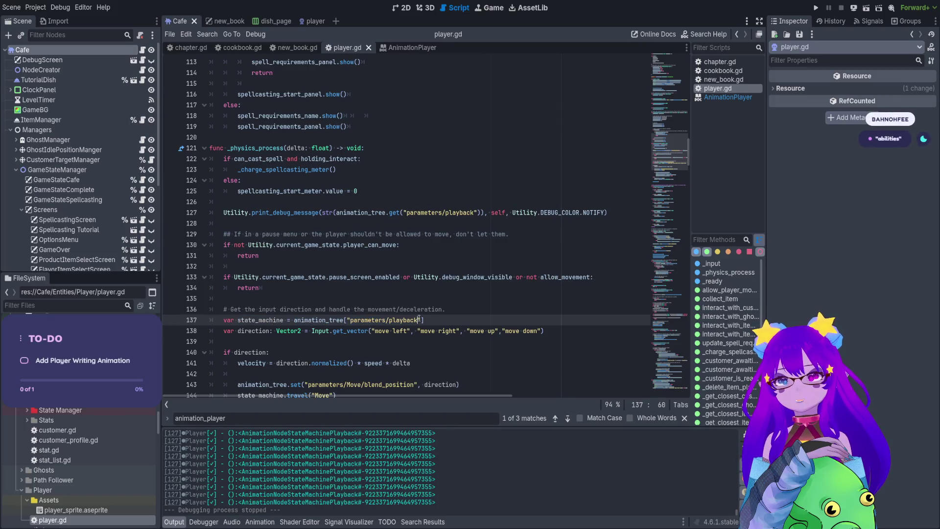
{"action": "left_click_drag", "start_coordinate": [424, 320], "coordinate": [294, 320]}
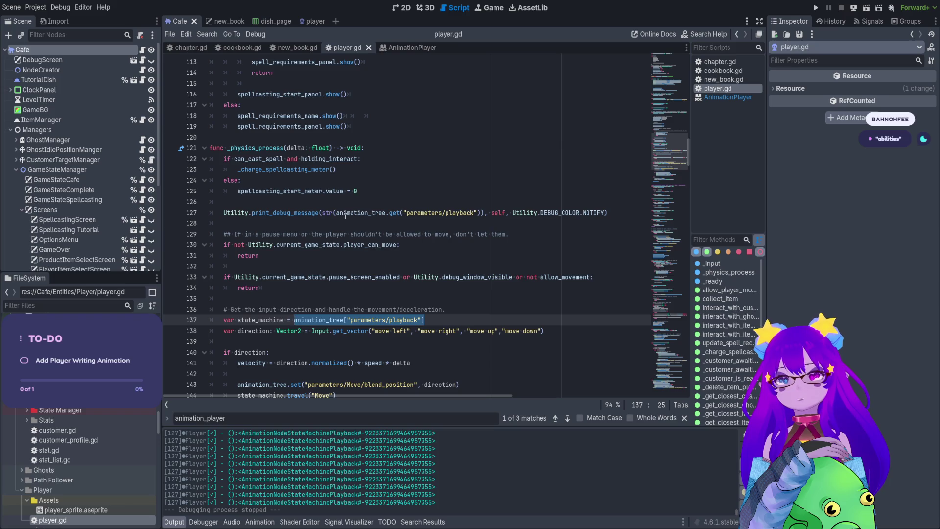
{"action": "scroll", "coordinate": [345, 215], "scroll_direction": "down", "scroll_amount": 3}
{"action": "left_click", "coordinate": [389, 235]}
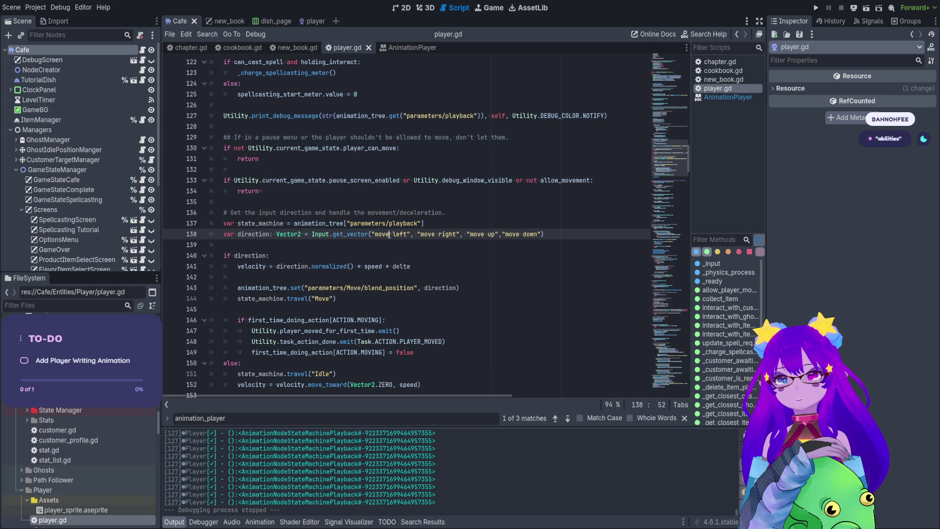
{"action": "scroll", "coordinate": [391, 252], "scroll_direction": "down", "scroll_amount": 1}
{"action": "left_click_drag", "start_coordinate": [414, 256], "coordinate": [341, 255]}
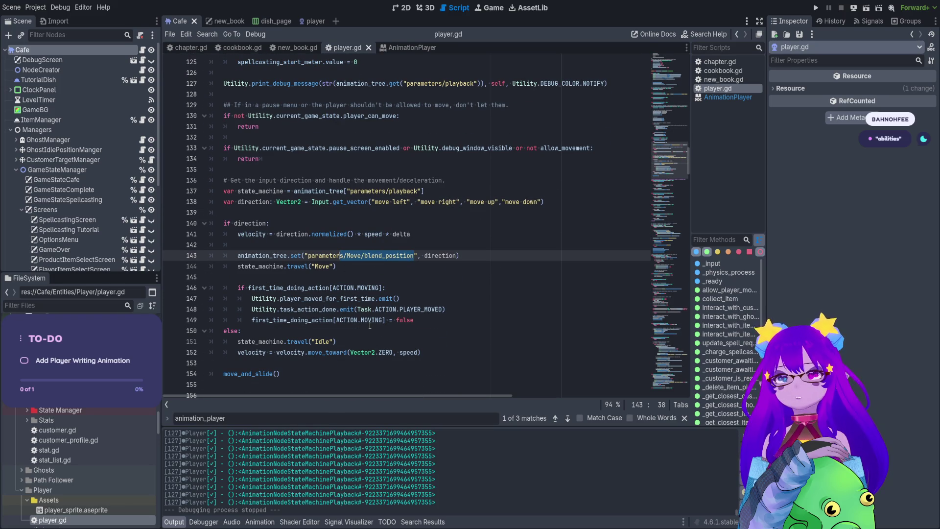
{"action": "scroll", "coordinate": [370, 325], "scroll_direction": "down", "scroll_amount": 1}
{"action": "left_click", "coordinate": [344, 308]}
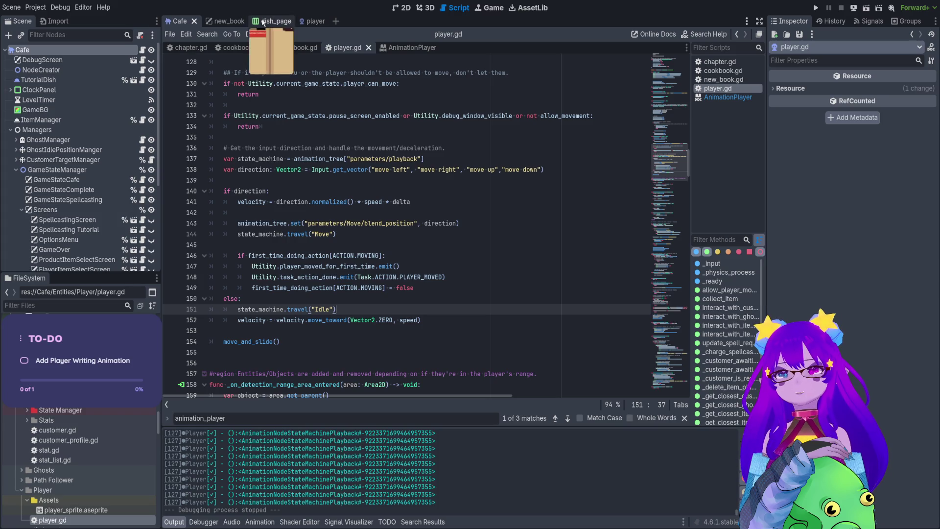
{"action": "left_click", "coordinate": [311, 21]}
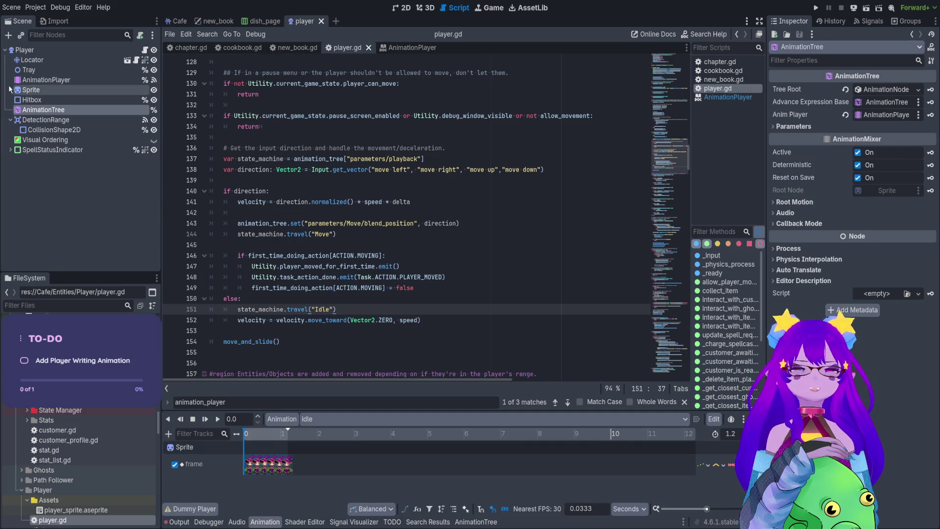
{"action": "left_click", "coordinate": [80, 90]}
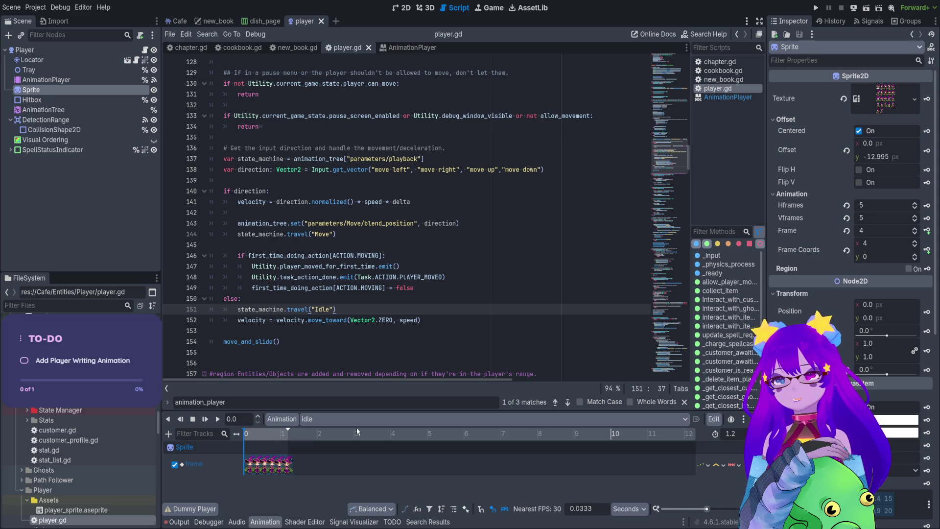
{"action": "left_click", "coordinate": [43, 109]}
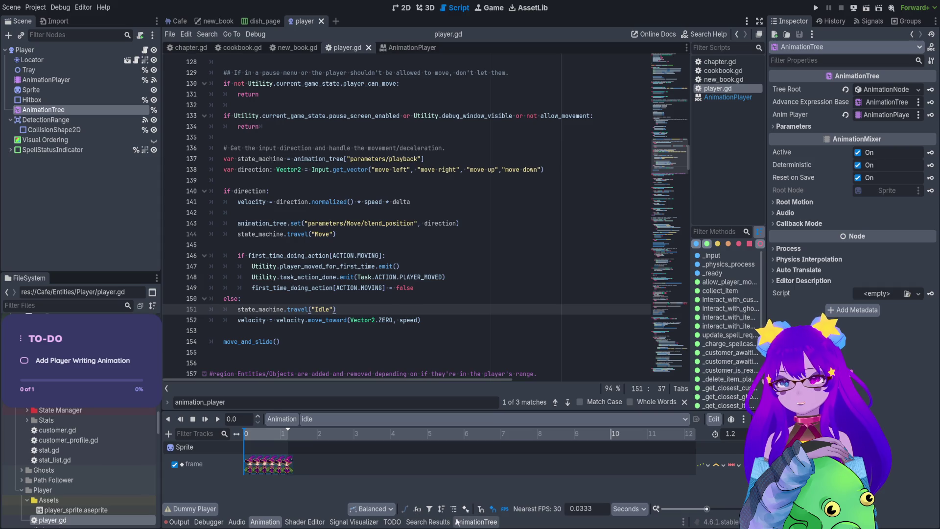
{"action": "left_click", "coordinate": [476, 521]}
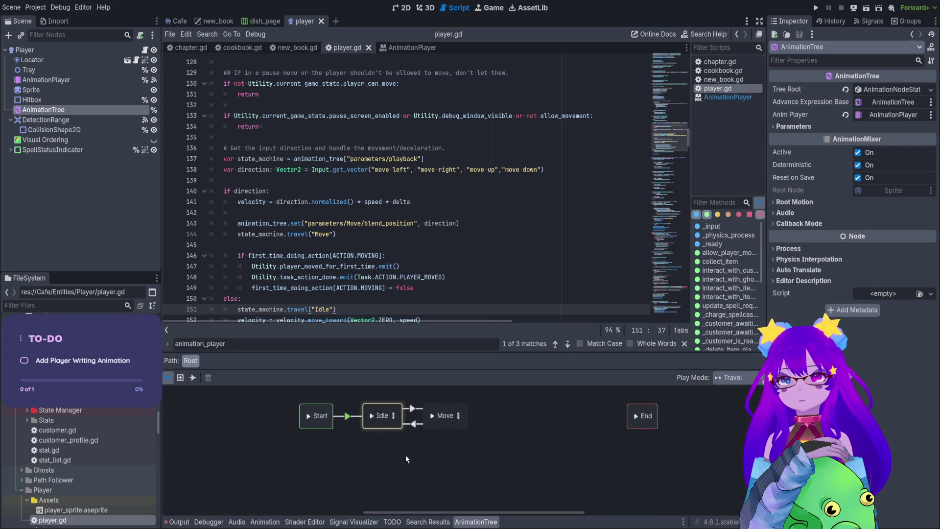
{"action": "left_click", "coordinate": [454, 425]}
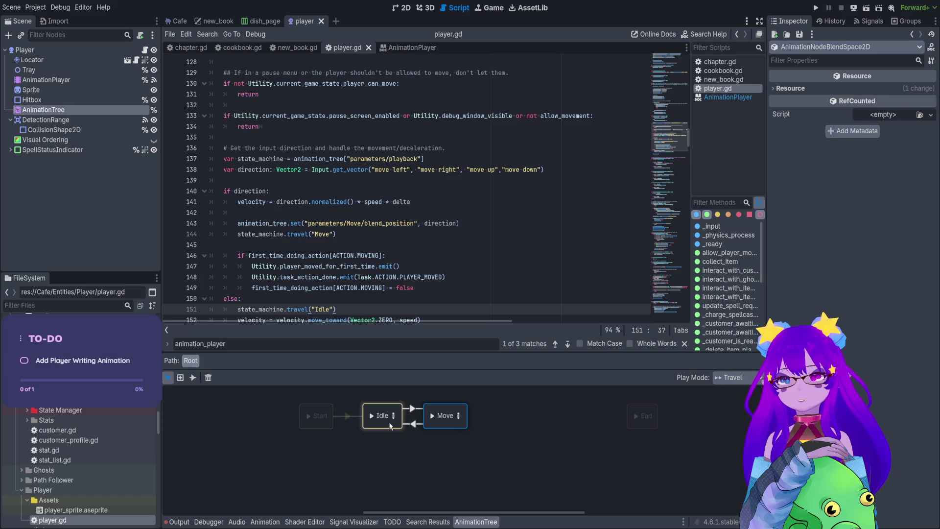
{"action": "left_click", "coordinate": [433, 425]}
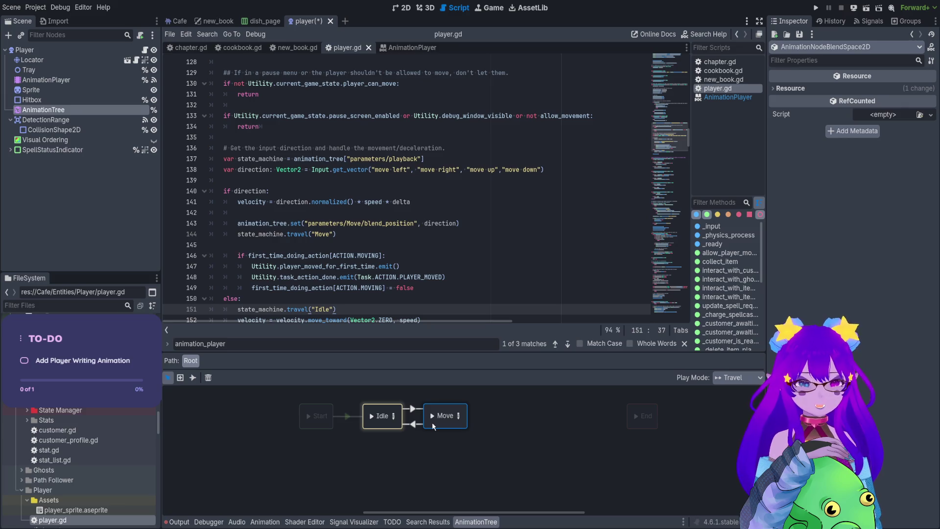
{"action": "left_click", "coordinate": [416, 439]}
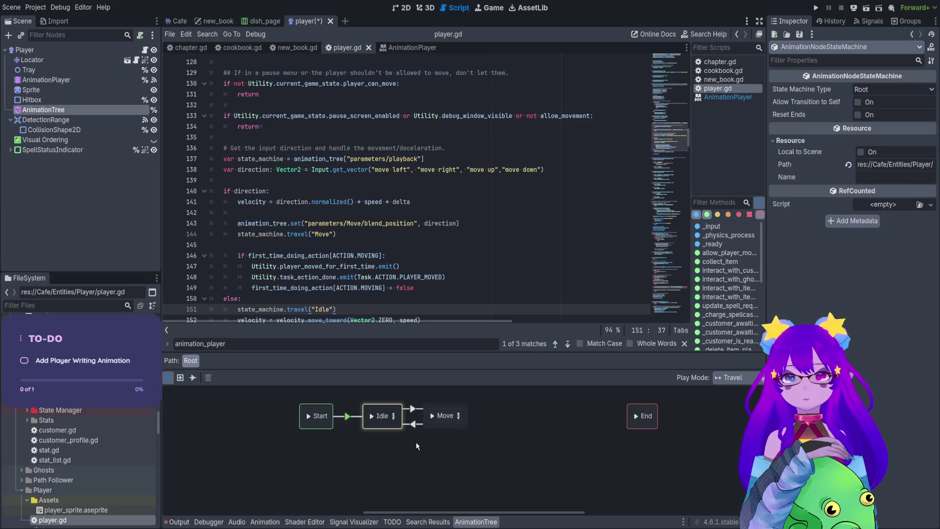
{"action": "left_click", "coordinate": [401, 443]}
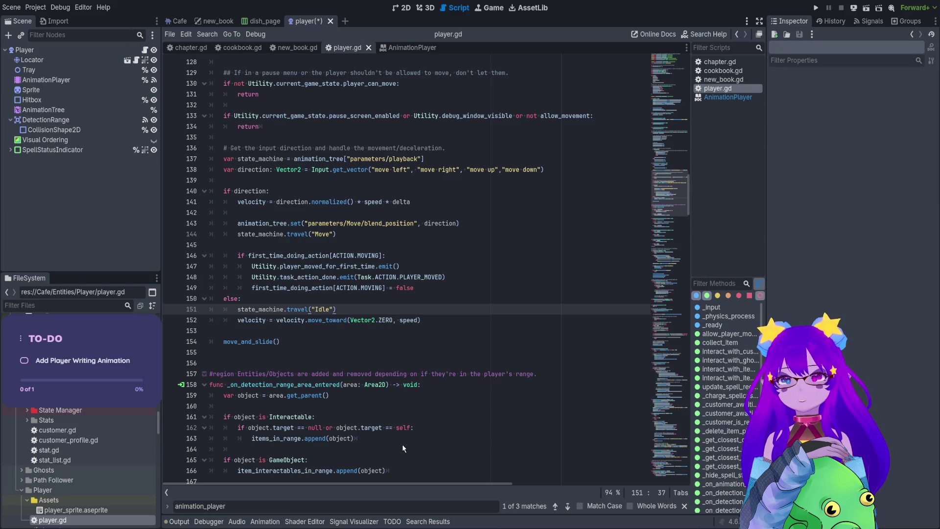
{"action": "left_click", "coordinate": [84, 111]}
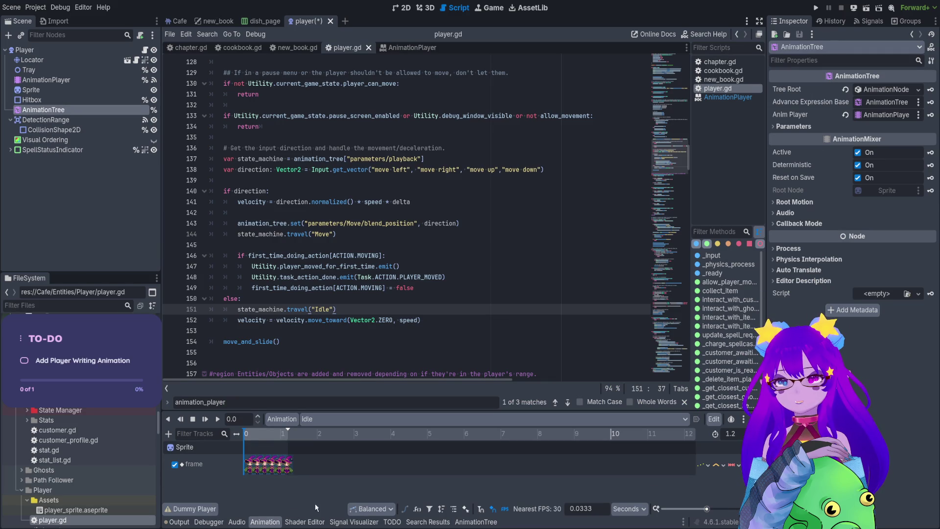
{"action": "left_click", "coordinate": [477, 522]}
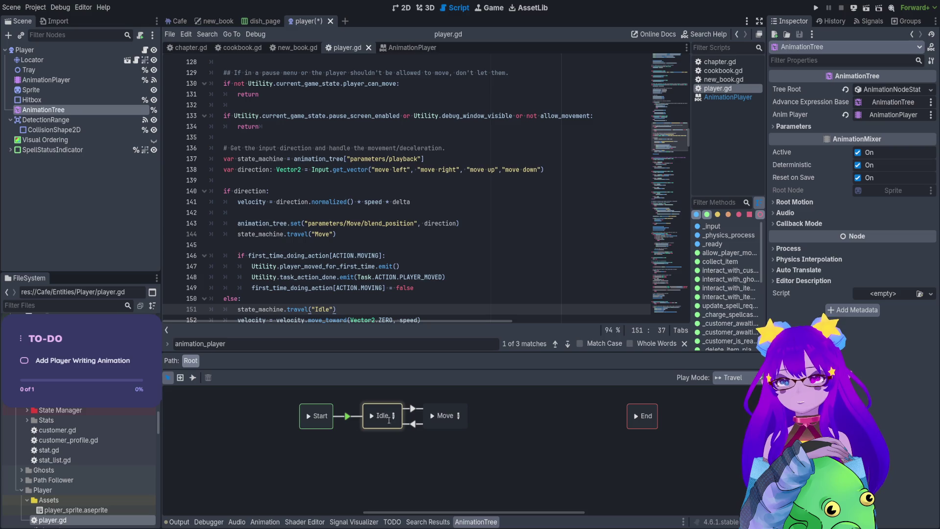
{"action": "left_click", "coordinate": [390, 422]}
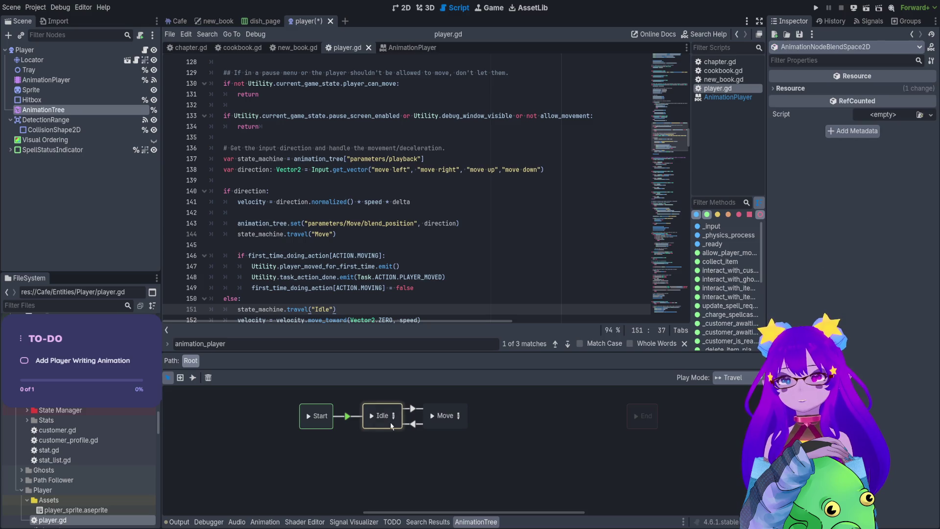
{"action": "left_click", "coordinate": [791, 88]}
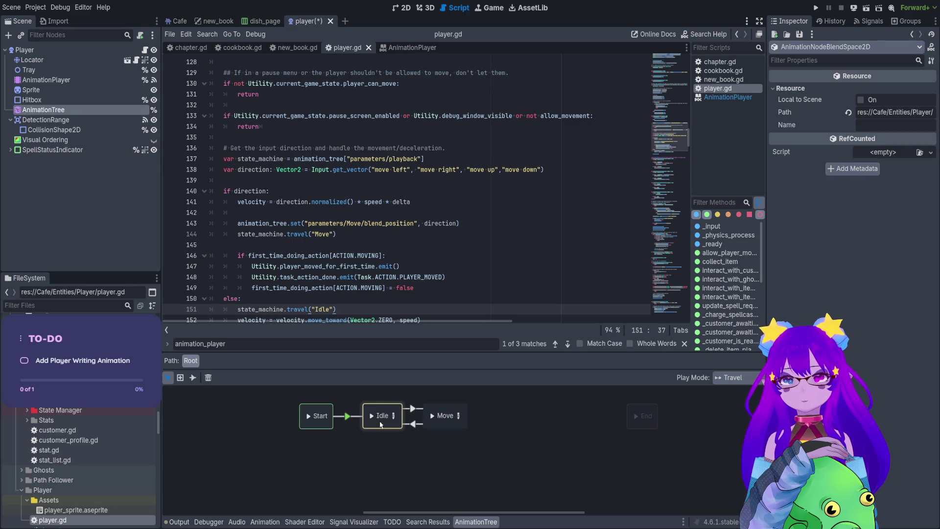
{"action": "left_click", "coordinate": [416, 424]}
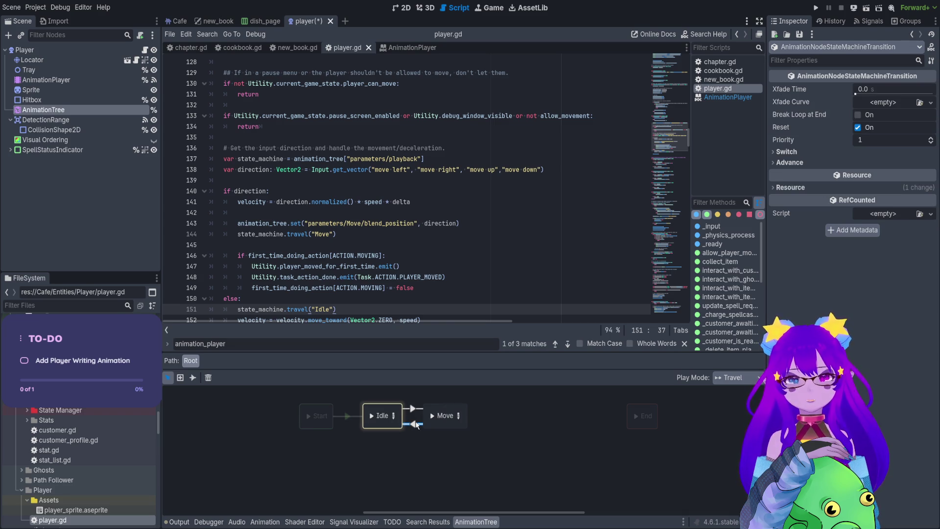
{"action": "left_click", "coordinate": [412, 446]}
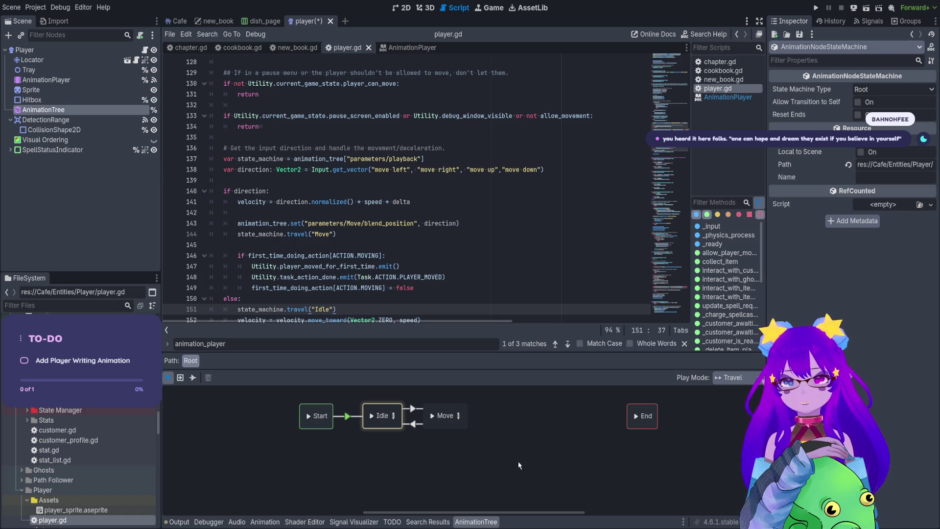
{"action": "left_click", "coordinate": [428, 448]}
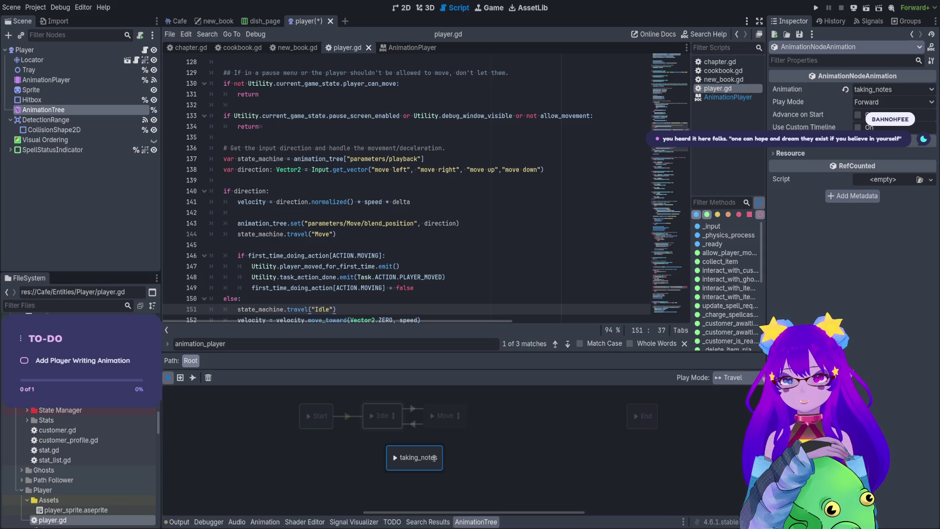
Step: Confirm the TakingNotes state name and draw a transition from Idle to TakingNotes
{"action": "left_click", "coordinate": [483, 469]}
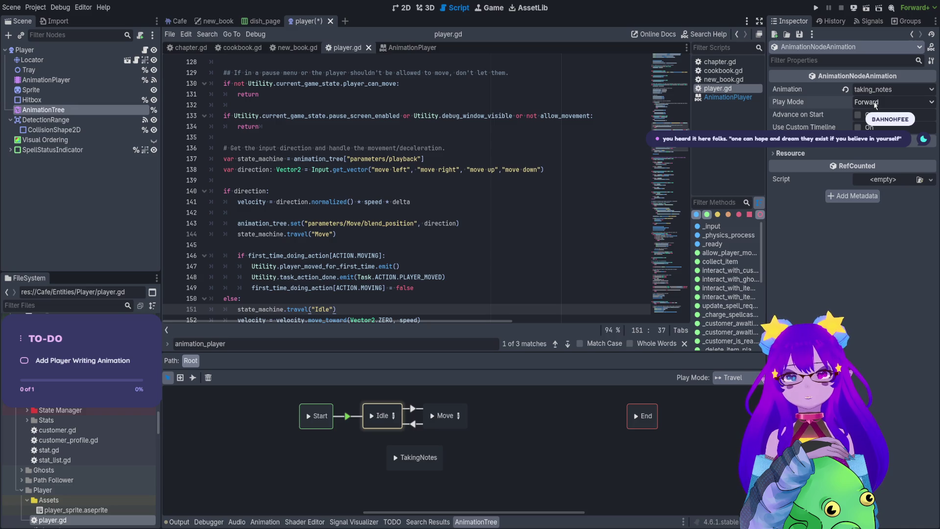
{"action": "left_click", "coordinate": [397, 429]}
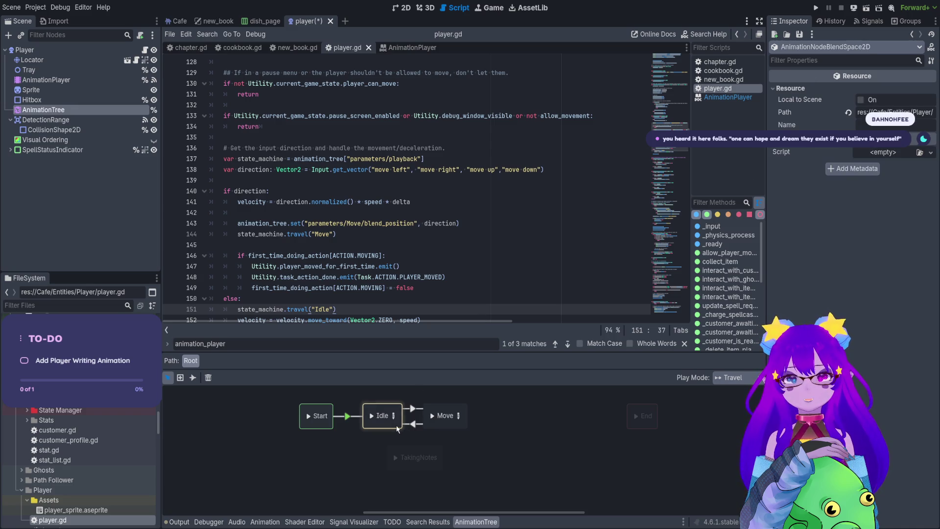
{"action": "left_click", "coordinate": [404, 454]}
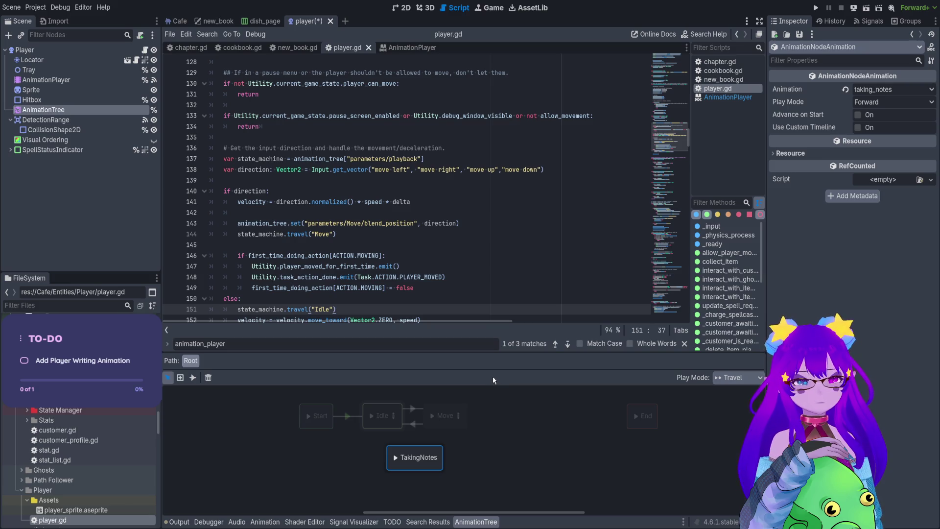
{"action": "left_click", "coordinate": [397, 424]}
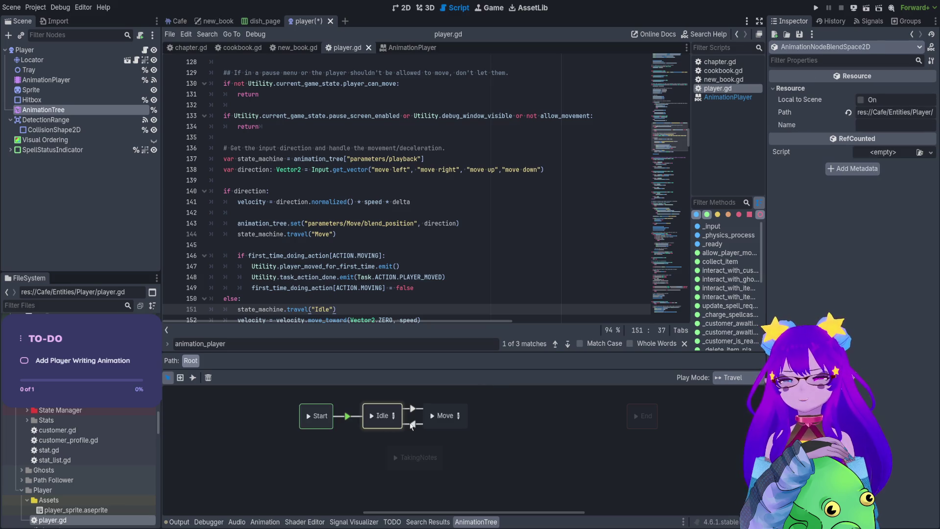
{"action": "left_click", "coordinate": [193, 378]}
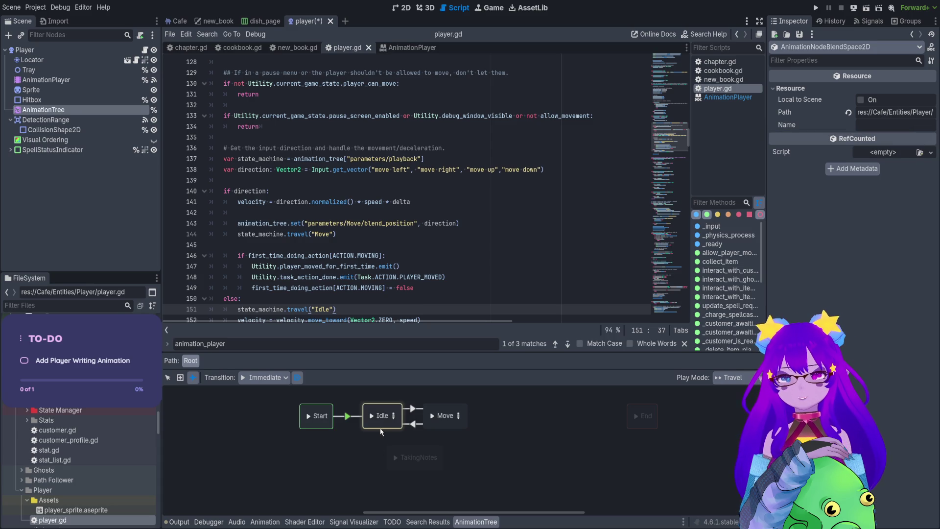
{"action": "left_click_drag", "start_coordinate": [381, 431], "coordinate": [415, 457]}
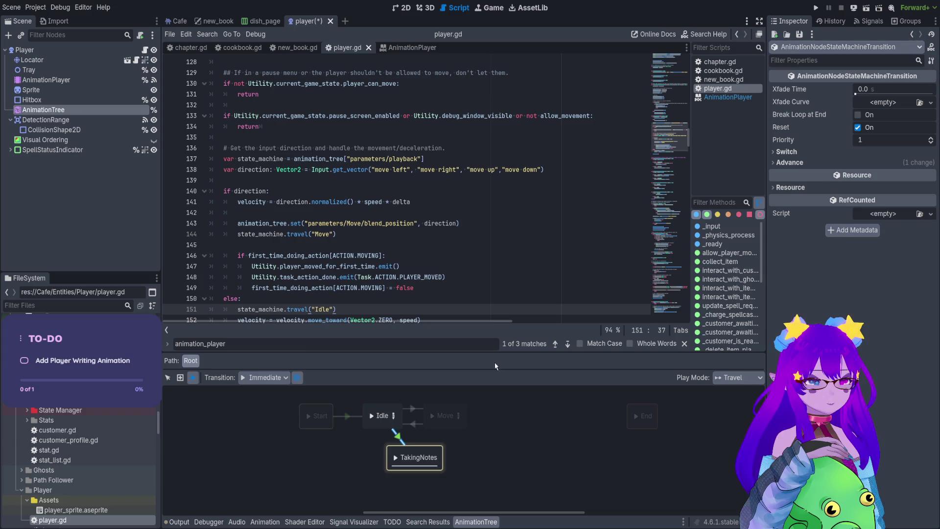
Step: Connect Move to TakingNotes and select the transitions around TakingNotes
{"action": "left_click_drag", "start_coordinate": [441, 420], "coordinate": [422, 453]}
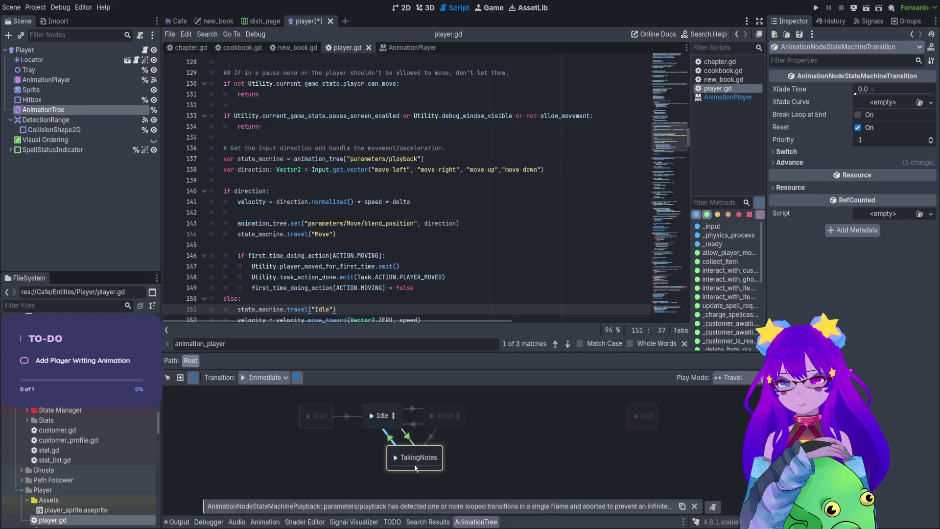
{"action": "left_click", "coordinate": [168, 378]}
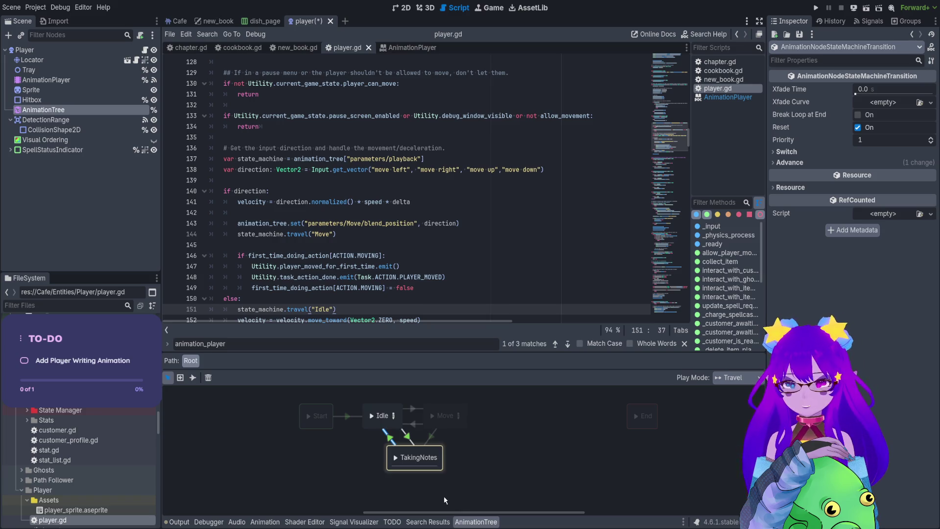
{"action": "left_click", "coordinate": [408, 435]}
{"action": "left_click", "coordinate": [415, 425]}
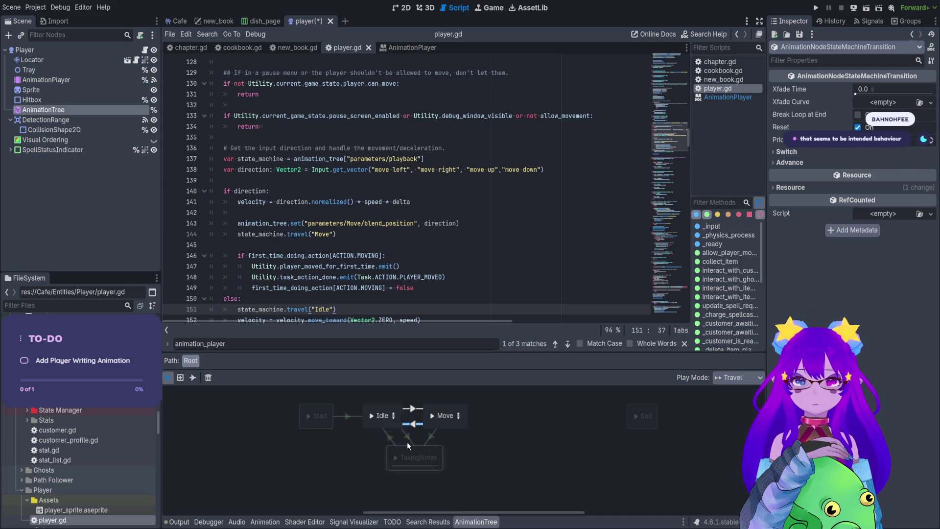
{"action": "left_click", "coordinate": [406, 438]}
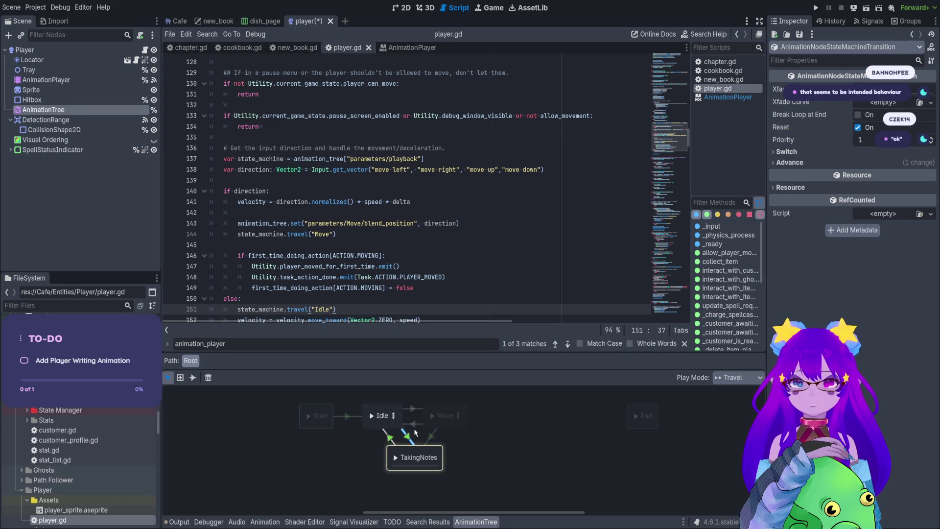
{"action": "left_click", "coordinate": [412, 440]}
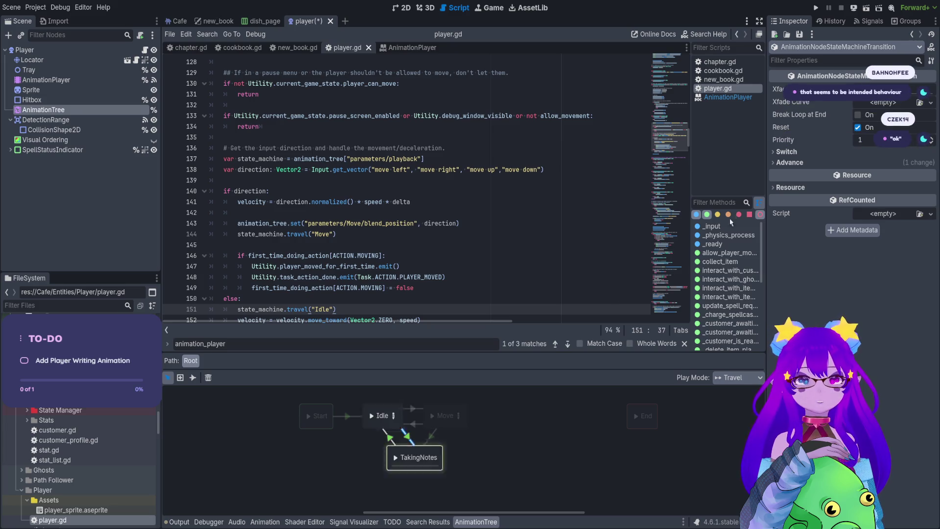
Step: Set the selected transition's Advance mode to Auto
{"action": "left_click", "coordinate": [803, 163]}
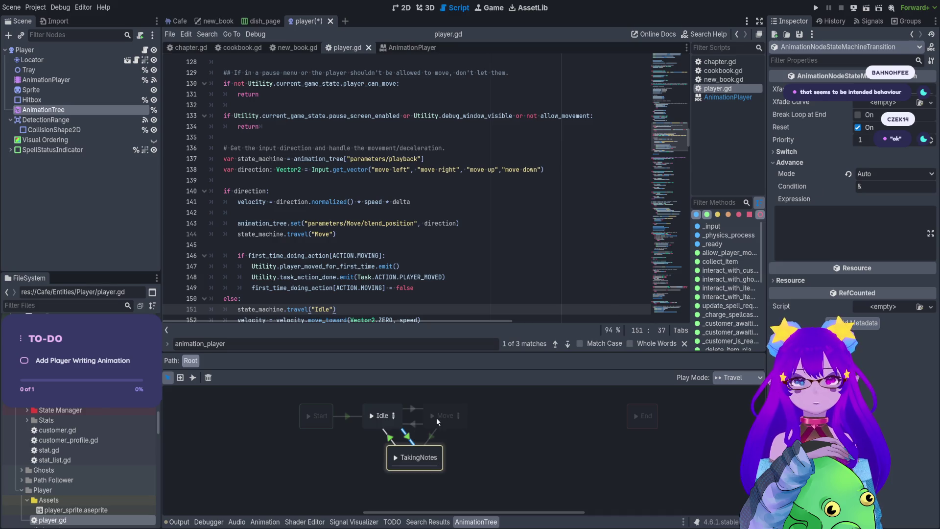
{"action": "left_click", "coordinate": [783, 163]}
{"action": "left_click", "coordinate": [783, 163]}
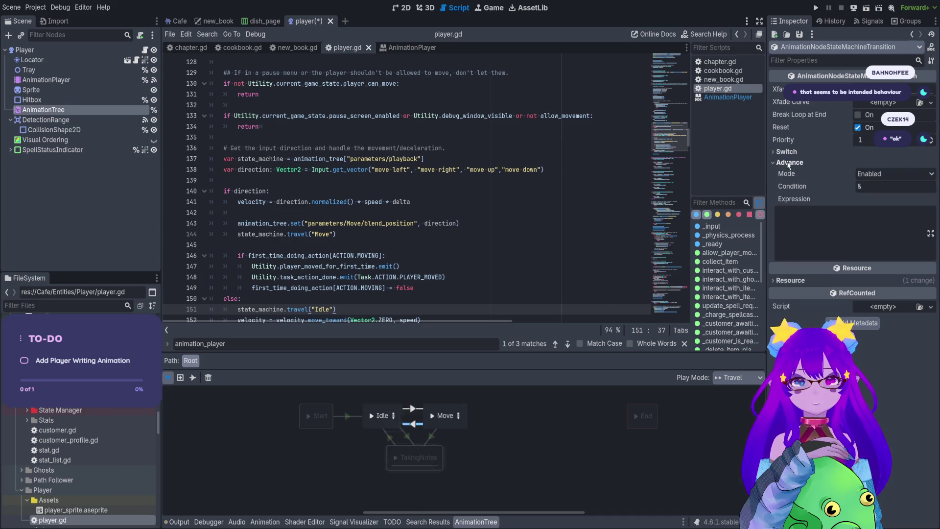
{"action": "left_click", "coordinate": [872, 174]}
{"action": "left_click", "coordinate": [875, 192]}
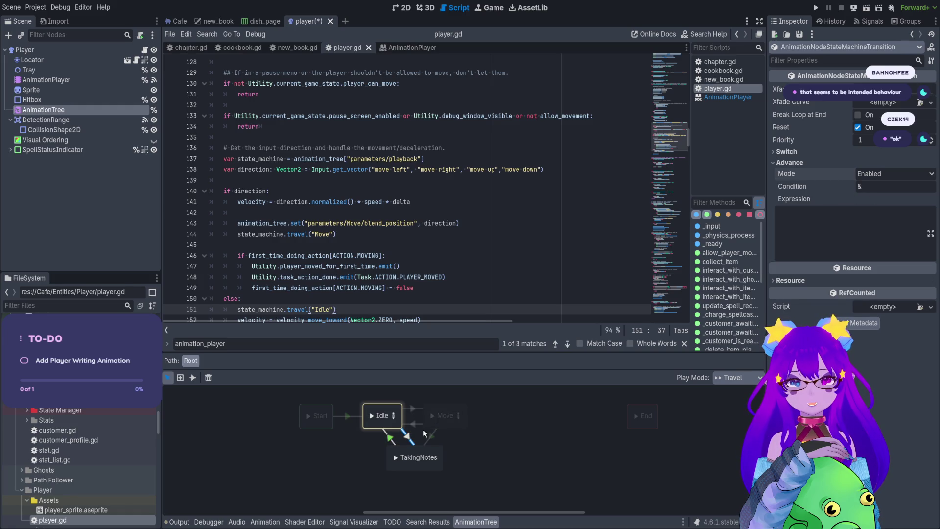
{"action": "left_click", "coordinate": [778, 163]}
{"action": "left_click", "coordinate": [831, 153]}
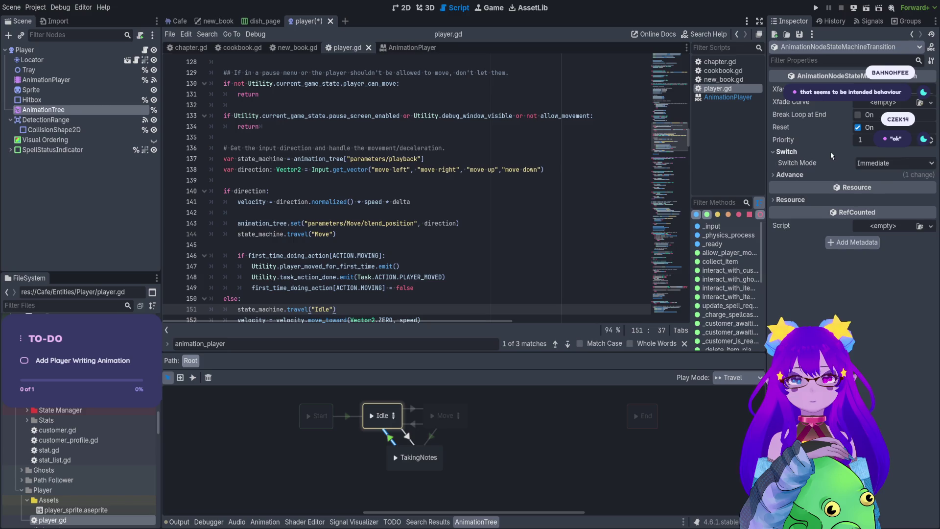
{"action": "left_click", "coordinate": [822, 175]}
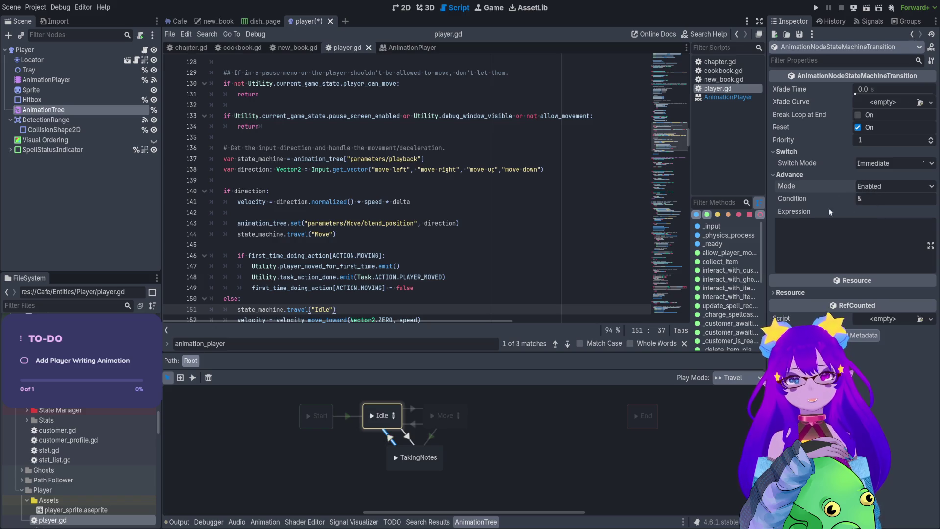
Step: Set the TakingNotes–Move transition's advance mode back to Enabled and review the other transitions
{"action": "left_click", "coordinate": [429, 436]}
{"action": "left_click", "coordinate": [852, 163]}
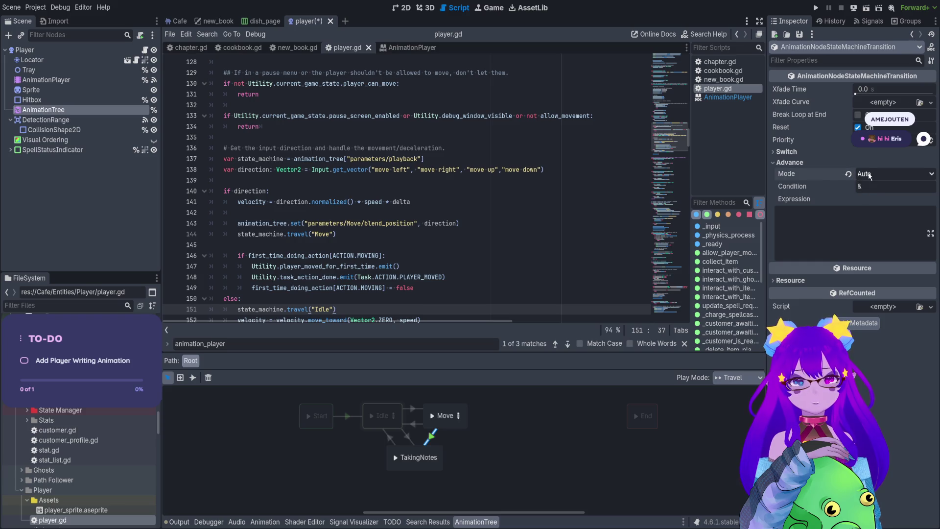
{"action": "left_click", "coordinate": [848, 174]}
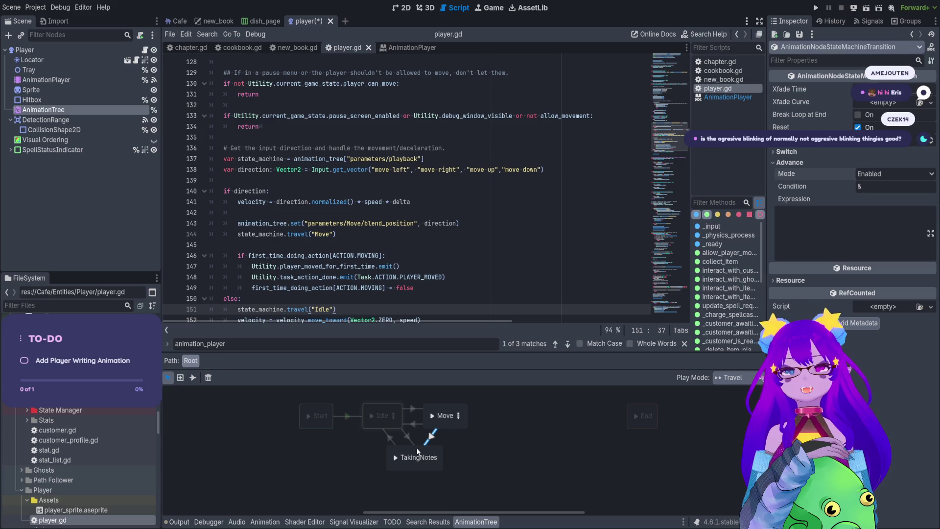
{"action": "left_click", "coordinate": [407, 437]}
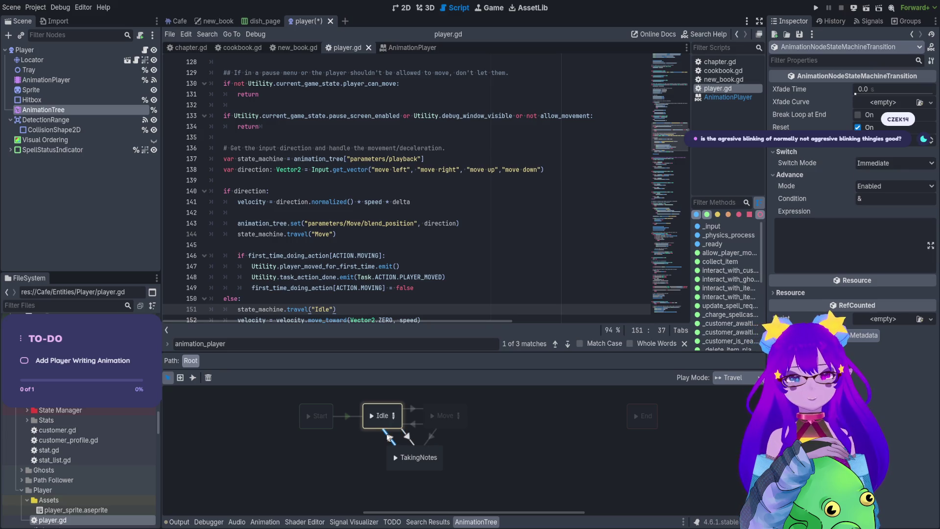
{"action": "left_click", "coordinate": [415, 423]}
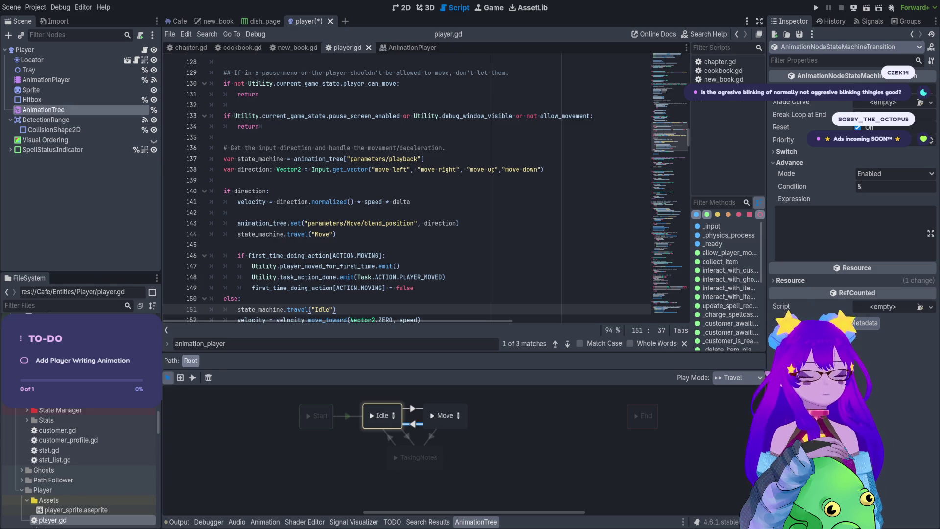
{"action": "left_click", "coordinate": [496, 467]}
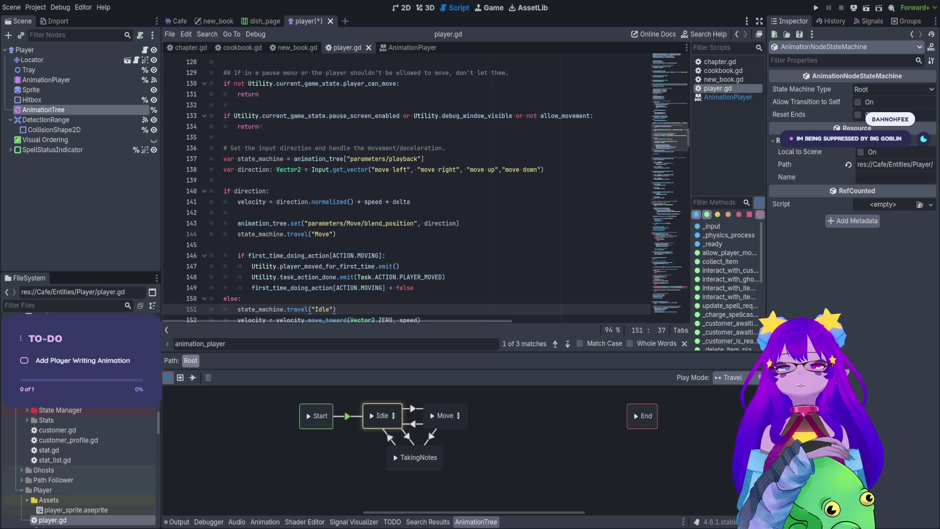
Step: Inspect the Idle transitions, then open customer.tscn via Quick Open and select its Customer root
{"action": "left_click", "coordinate": [391, 440]}
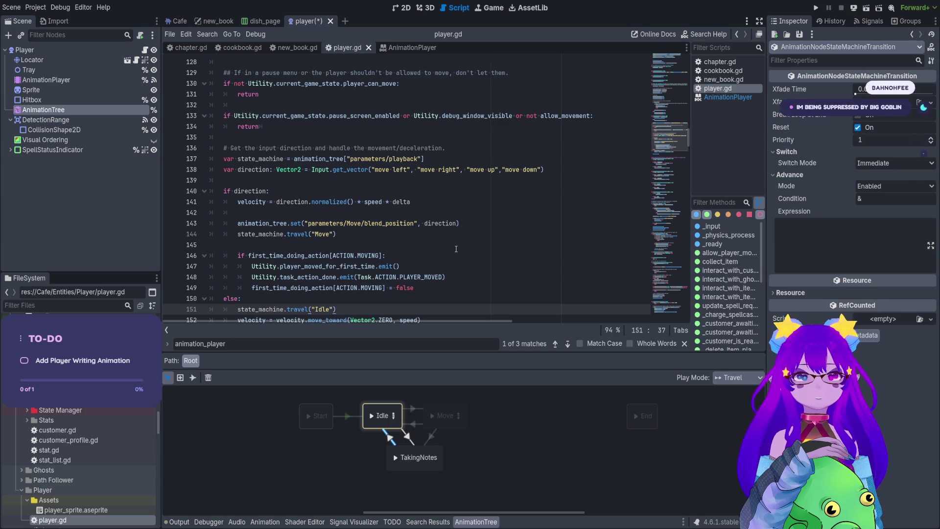
{"action": "left_click", "coordinate": [409, 408]}
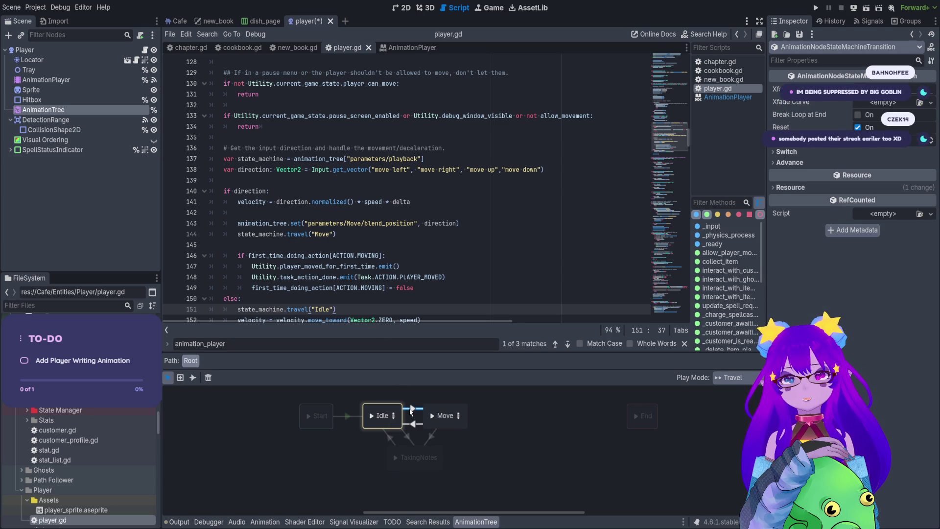
{"action": "left_click", "coordinate": [786, 152]}
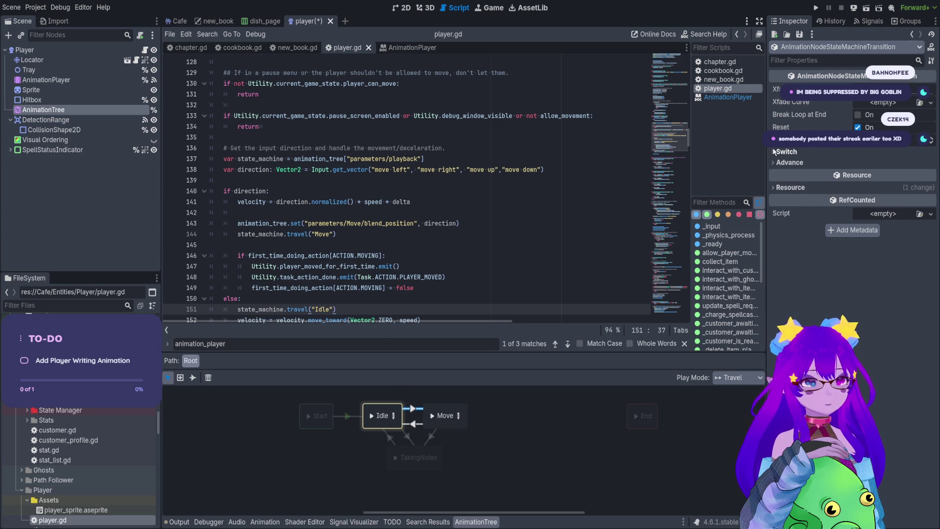
{"action": "scroll", "coordinate": [476, 422], "scroll_direction": "left", "scroll_amount": 3}
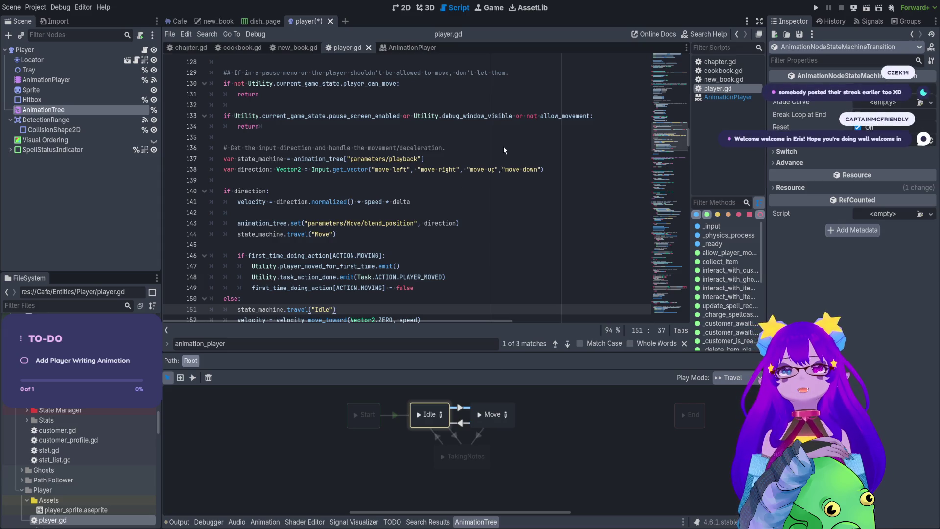
{"action": "key", "text": "ctrl+shift+t"}
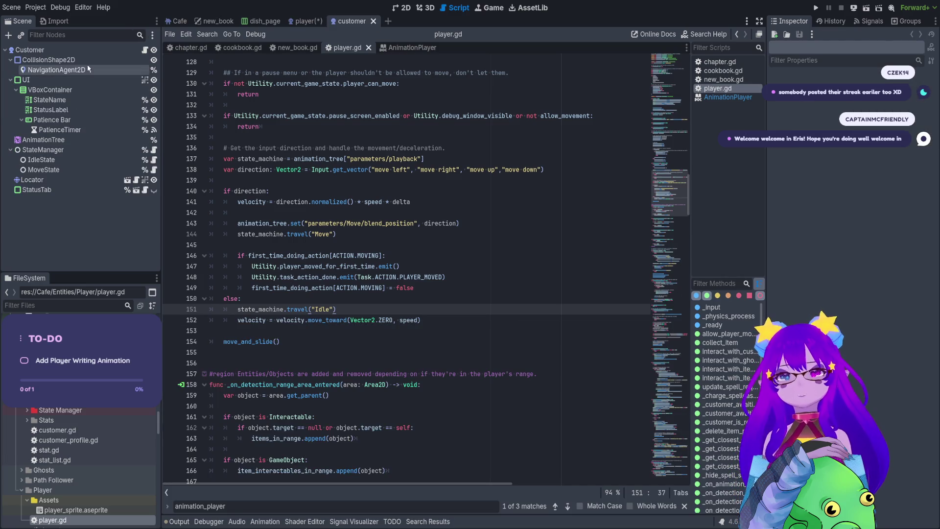
{"action": "left_click", "coordinate": [95, 51]}
Step: Switch to 2D and open necromancer_sprite.tscn from FileSystem to inspect its nodes
{"action": "left_click", "coordinate": [402, 8]}
{"action": "scroll", "coordinate": [336, 258], "scroll_direction": "up", "scroll_amount": 5}
{"action": "left_click", "coordinate": [104, 305]}
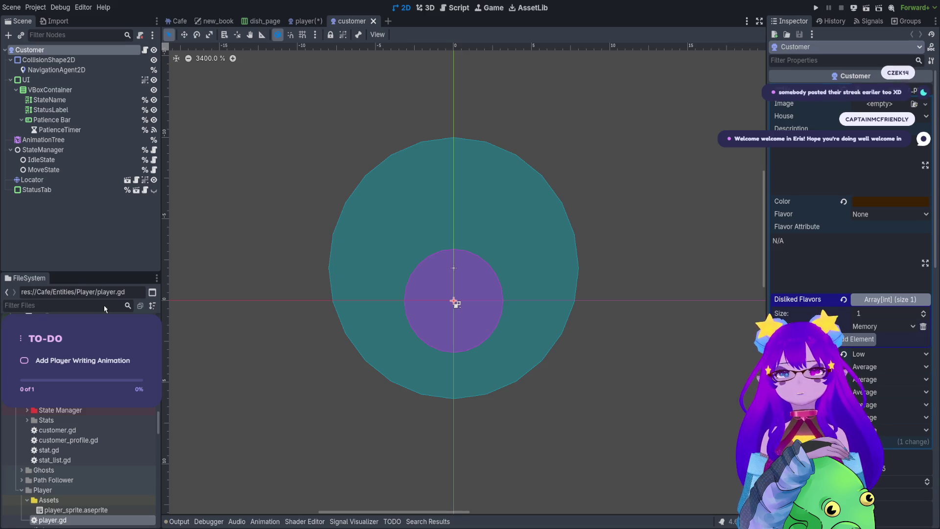
{"action": "double_click", "coordinate": [443, 224]}
{"action": "left_click", "coordinate": [118, 59]}
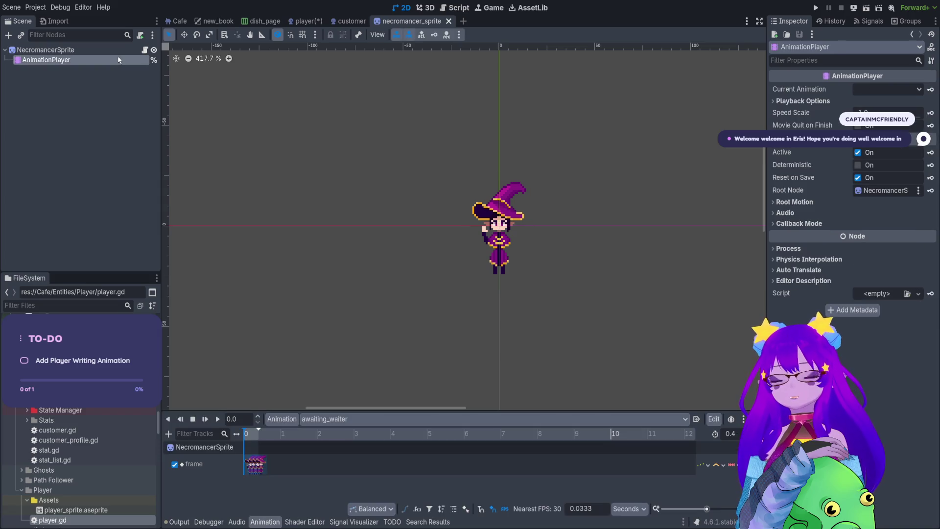
{"action": "left_click", "coordinate": [116, 48]}
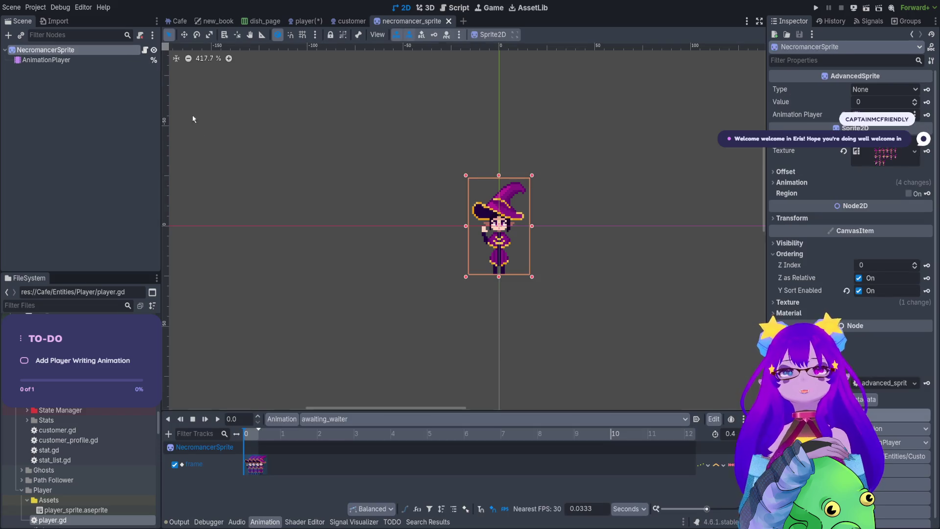
Step: In the customer tab, select the AnimationTree node to display its state machine
{"action": "left_click", "coordinate": [345, 24]}
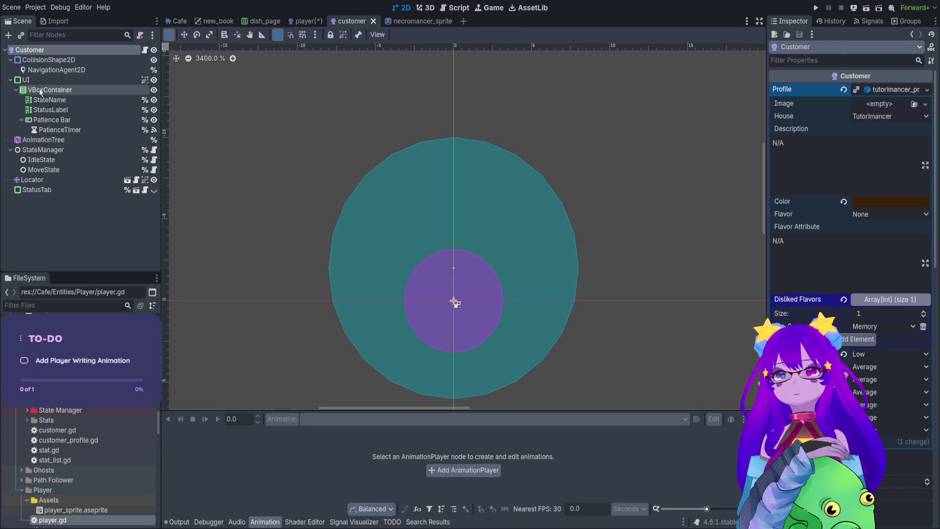
{"action": "left_click", "coordinate": [53, 140]}
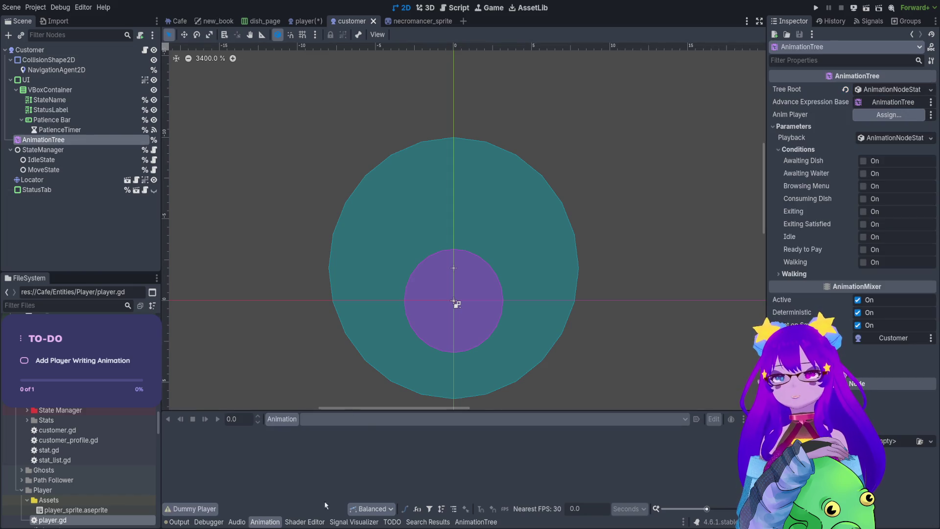
{"action": "left_click", "coordinate": [476, 521]}
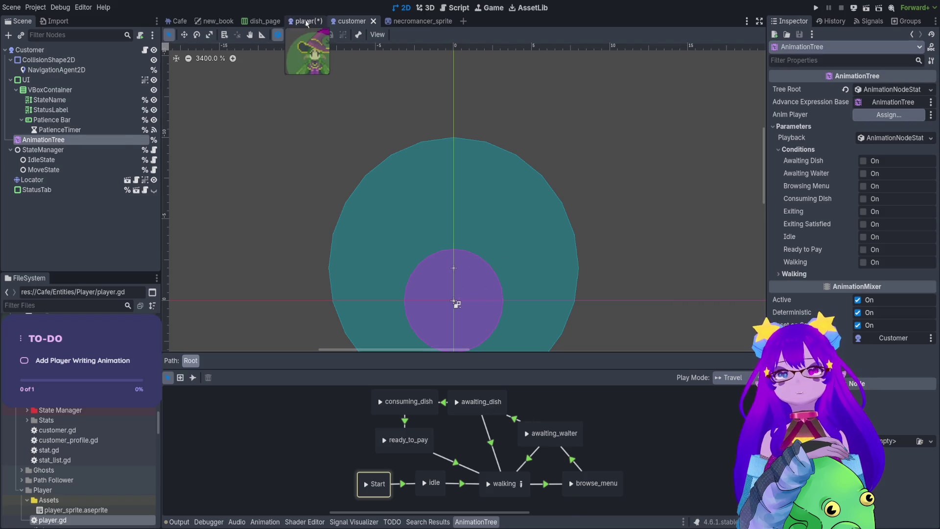
Step: Check the customer's awaiting_dish→walking Advance condition, then return to the player scene
{"action": "left_click", "coordinate": [307, 22]}
{"action": "left_click", "coordinate": [350, 22]}
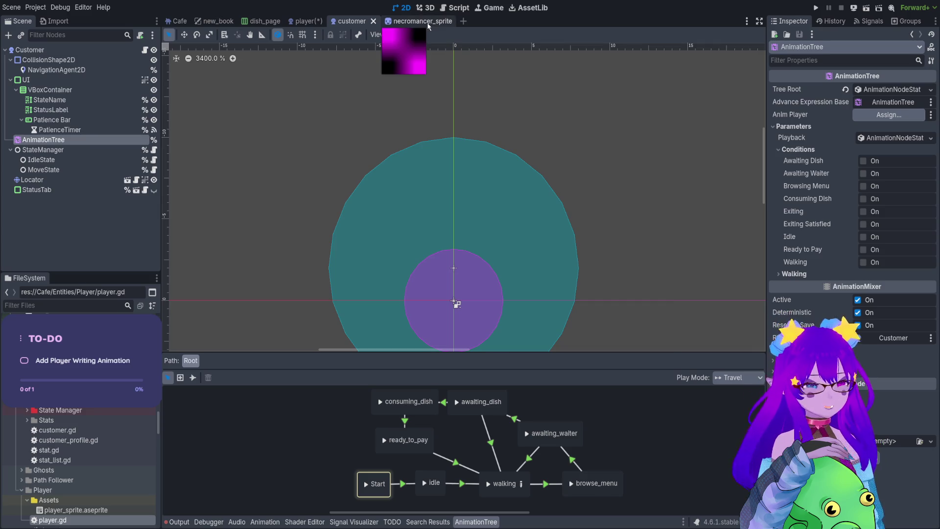
{"action": "scroll", "coordinate": [594, 403], "scroll_direction": "up", "scroll_amount": 1}
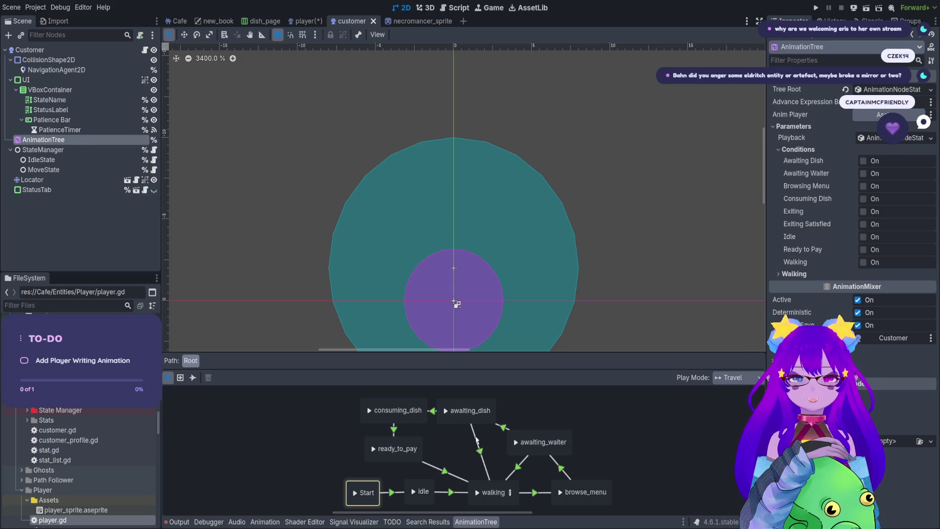
{"action": "left_click", "coordinate": [478, 442]}
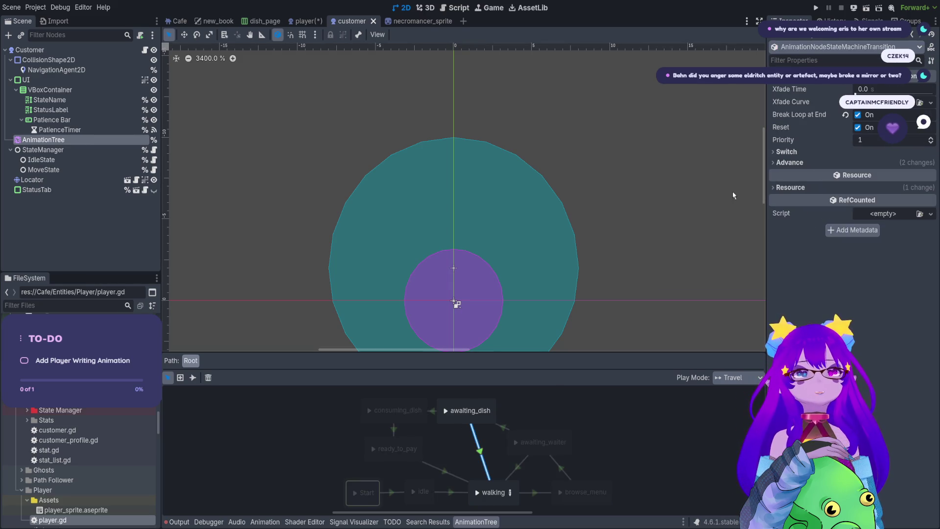
{"action": "left_click", "coordinate": [848, 162]}
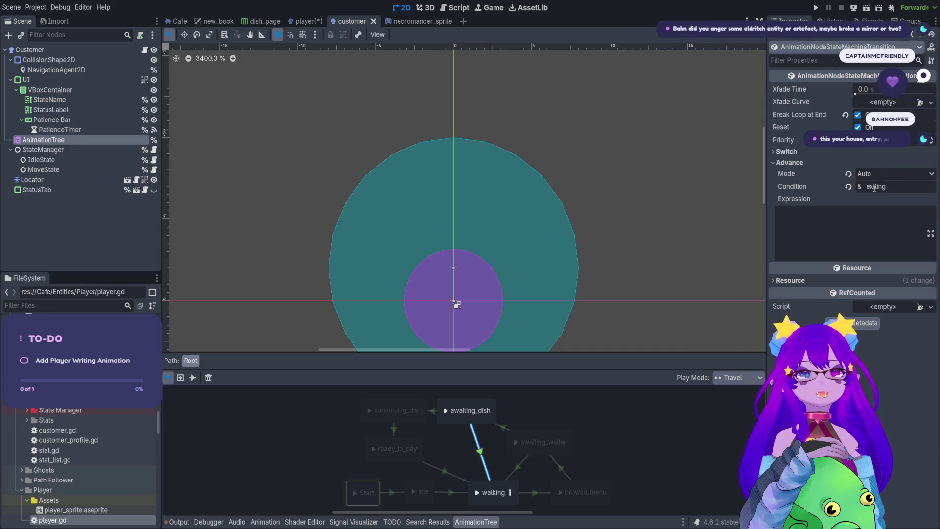
{"action": "left_click", "coordinate": [563, 457]}
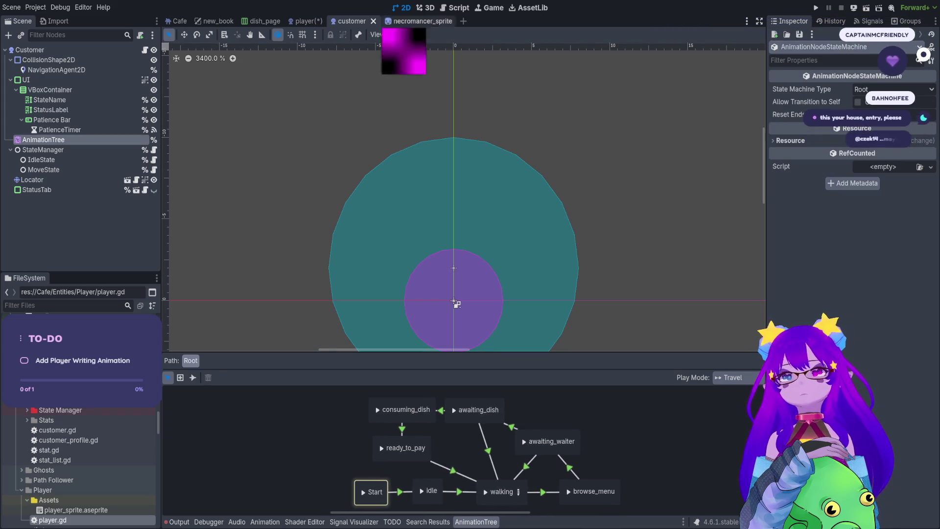
{"action": "left_click", "coordinate": [307, 22]}
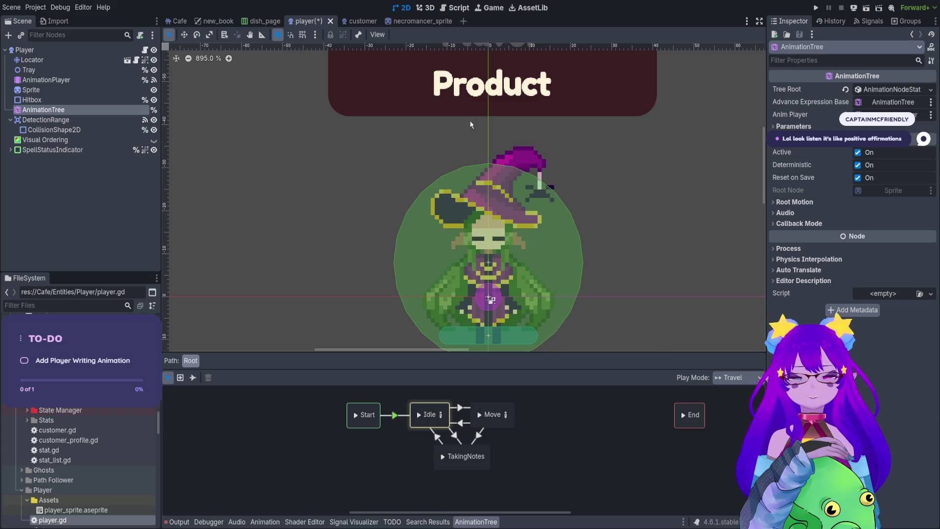
{"action": "left_click_drag", "start_coordinate": [524, 439], "coordinate": [540, 446]}
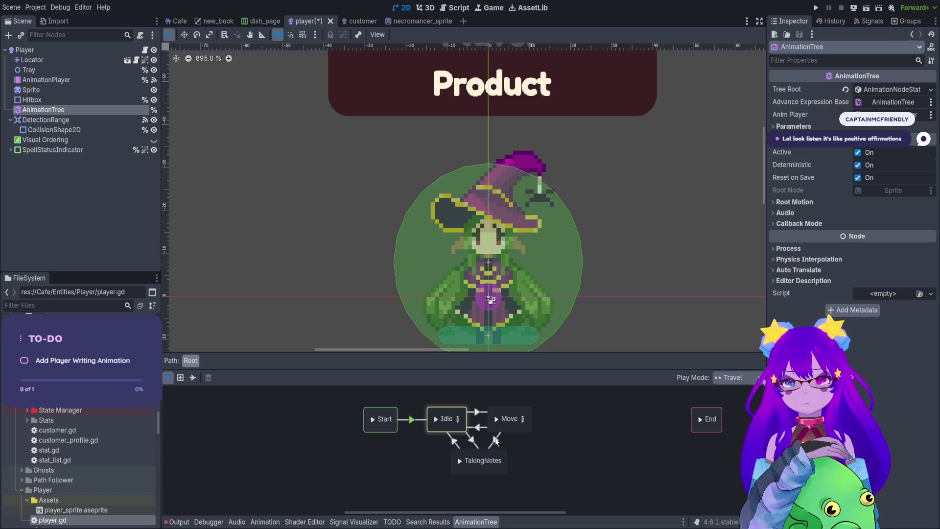
{"action": "left_click", "coordinate": [495, 439]}
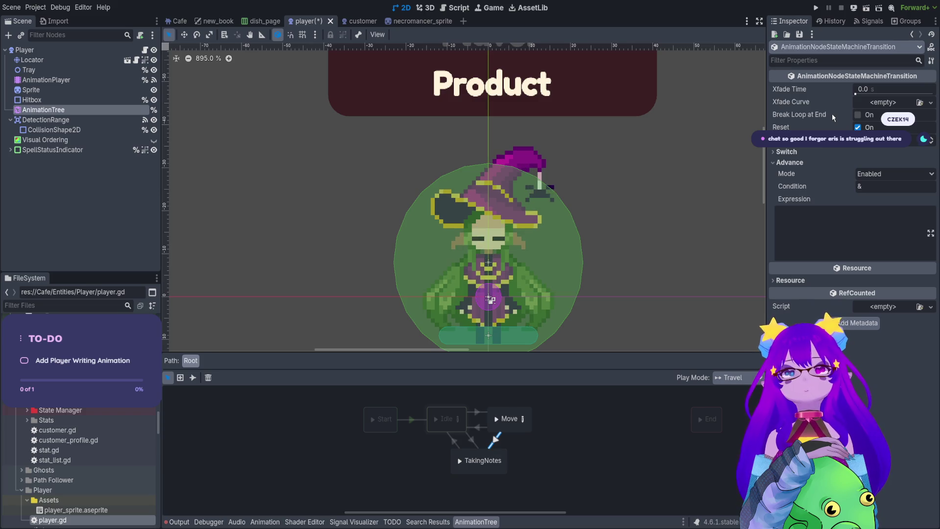
{"action": "left_click", "coordinate": [858, 115]}
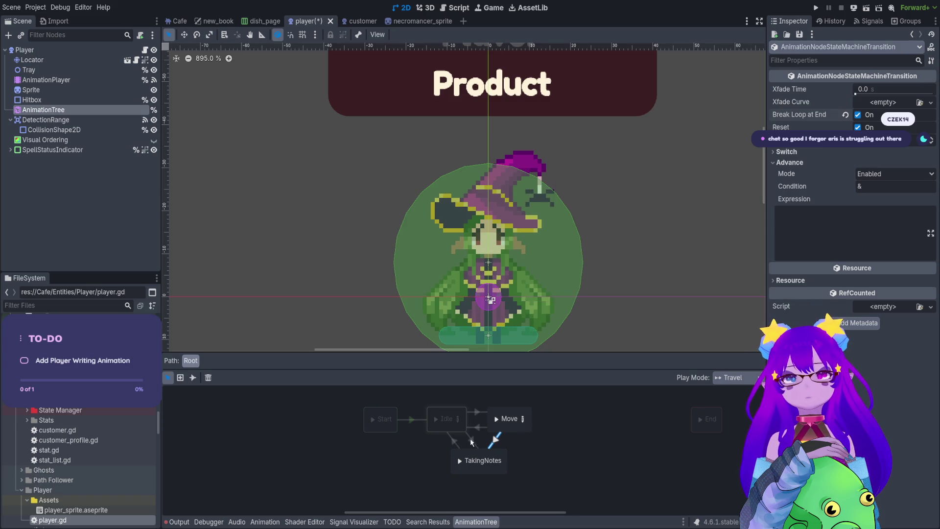
{"action": "left_click", "coordinate": [471, 439]}
{"action": "left_click", "coordinate": [858, 116]}
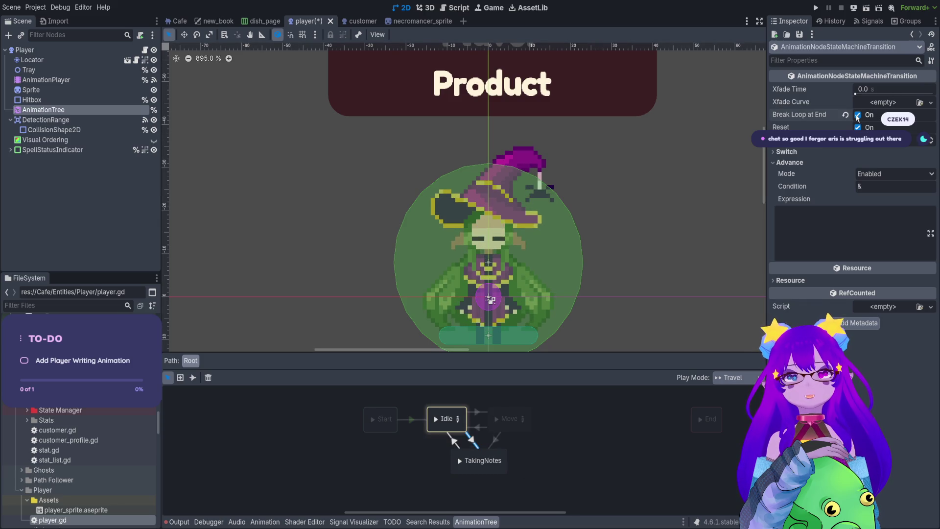
{"action": "left_click", "coordinate": [834, 154]}
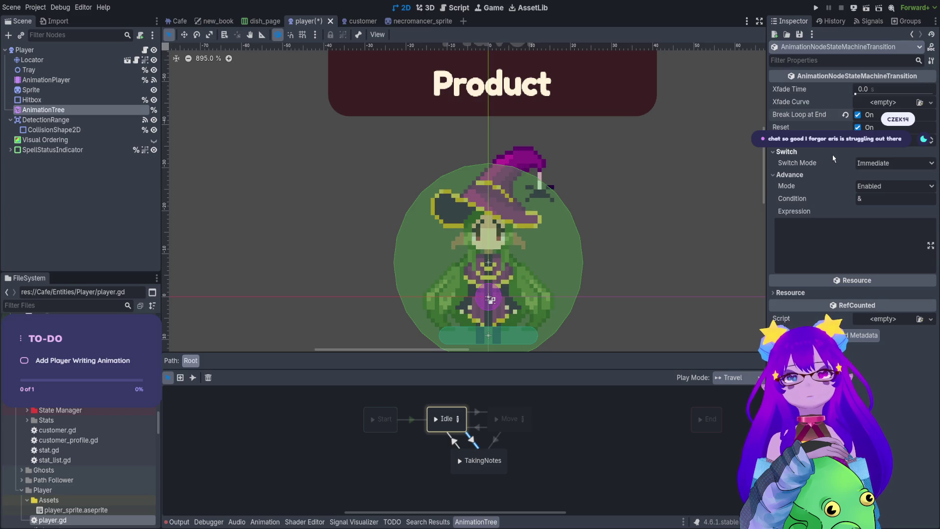
{"action": "left_click", "coordinate": [858, 114]}
{"action": "left_click", "coordinate": [835, 152]}
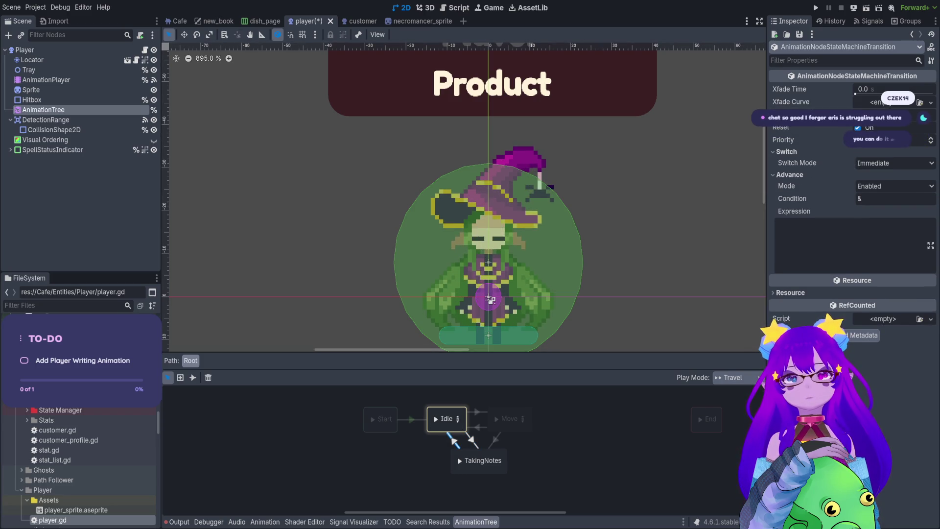
{"action": "left_click", "coordinate": [664, 465]}
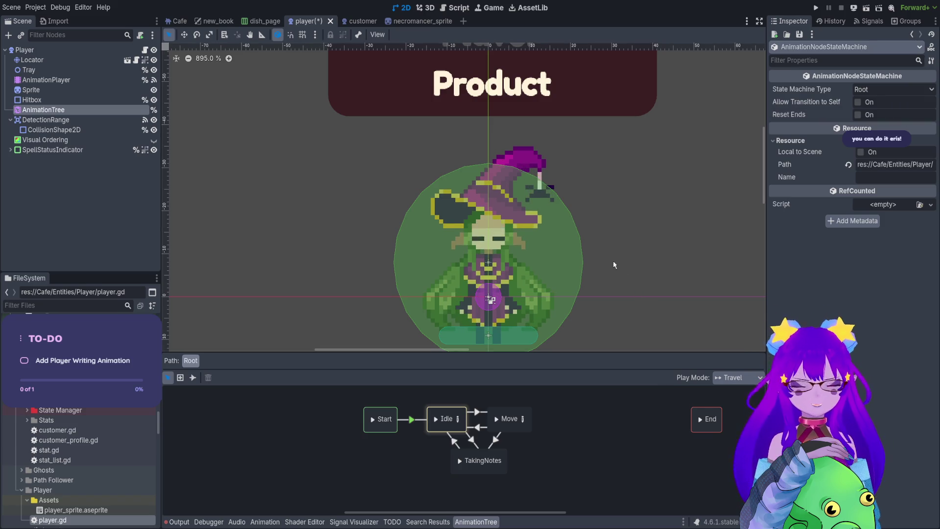
{"action": "left_click", "coordinate": [145, 51]}
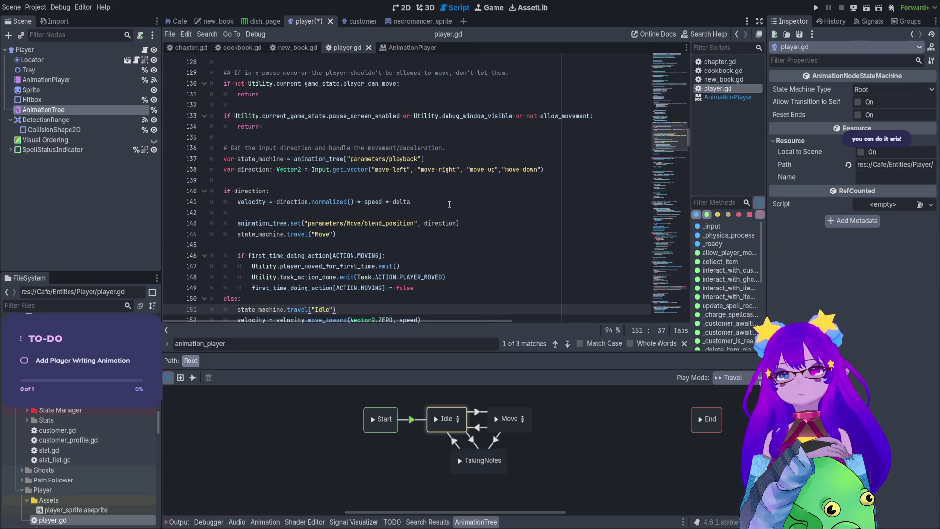
Step: Change the TAKING_NOTES_ANIMATION value on line 34 to "TakingNotes" and save player.gd
{"action": "scroll", "coordinate": [450, 204], "scroll_direction": "up", "scroll_amount": 1}
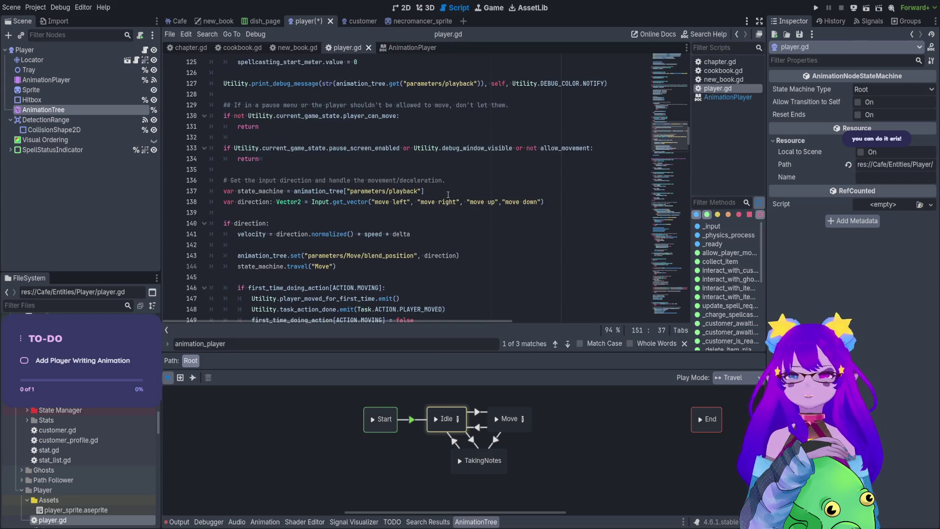
{"action": "scroll", "coordinate": [321, 169], "scroll_direction": "up", "scroll_amount": 3}
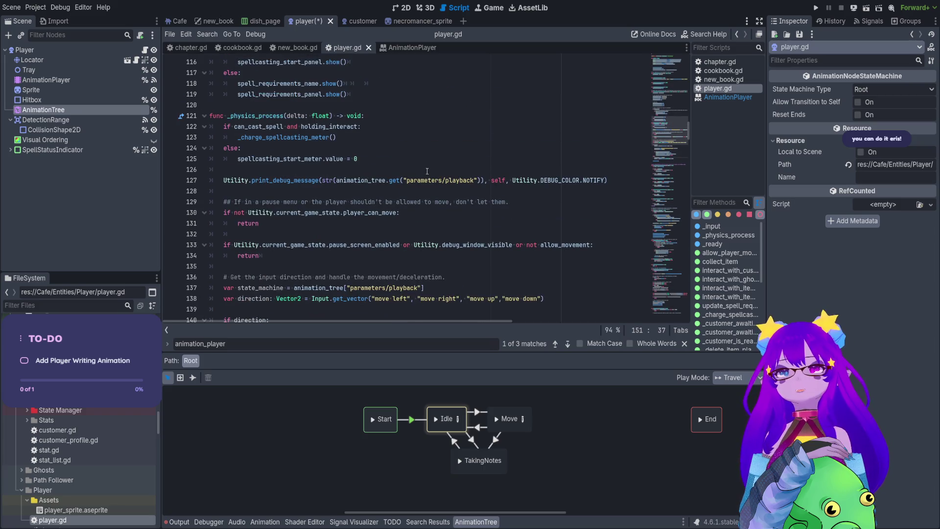
{"action": "scroll", "coordinate": [427, 170], "scroll_direction": "down", "scroll_amount": 1}
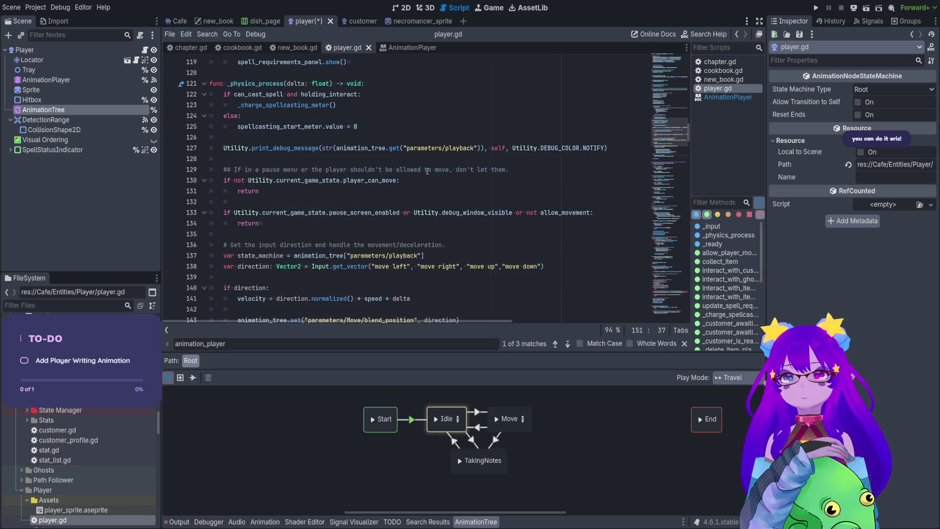
{"action": "scroll", "coordinate": [427, 171], "scroll_direction": "down", "scroll_amount": 2}
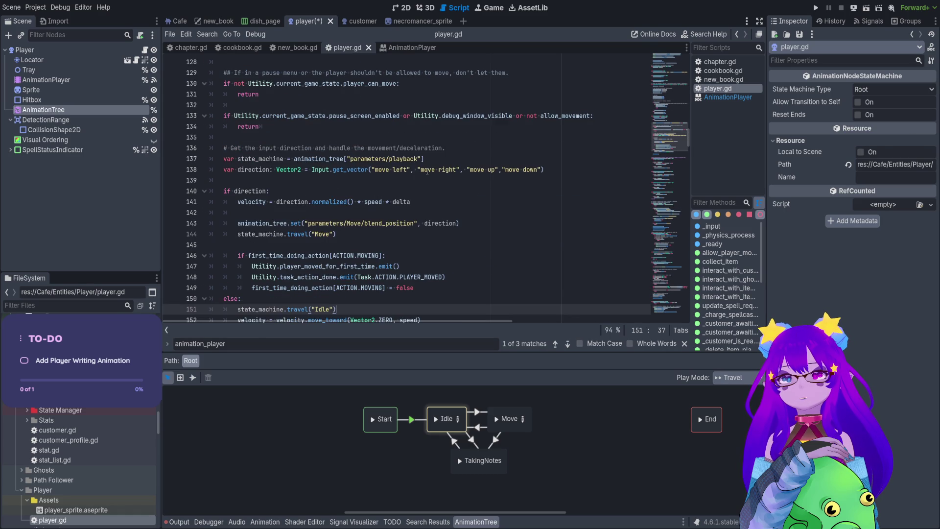
{"action": "left_click_drag", "start_coordinate": [337, 266], "coordinate": [238, 266]}
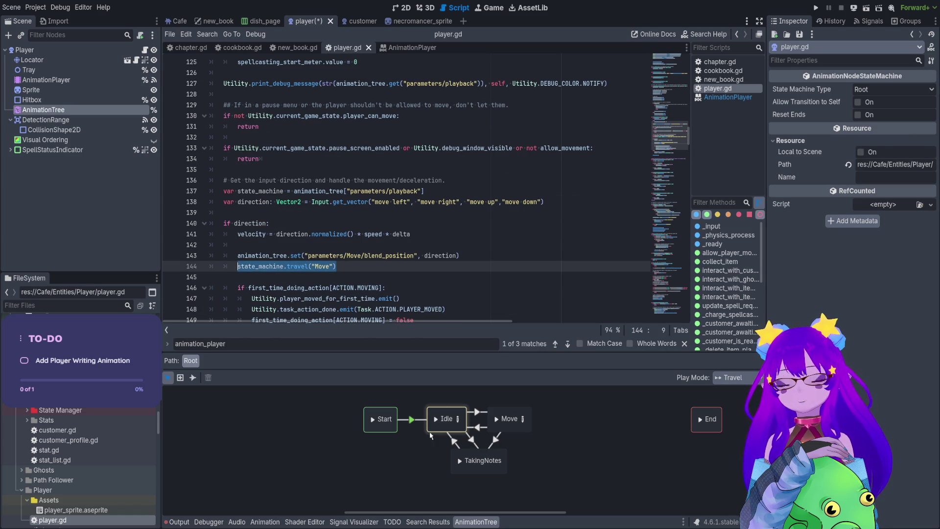
{"action": "scroll", "coordinate": [447, 200], "scroll_direction": "up", "scroll_amount": 5}
{"action": "scroll", "coordinate": [447, 201], "scroll_direction": "up", "scroll_amount": 20}
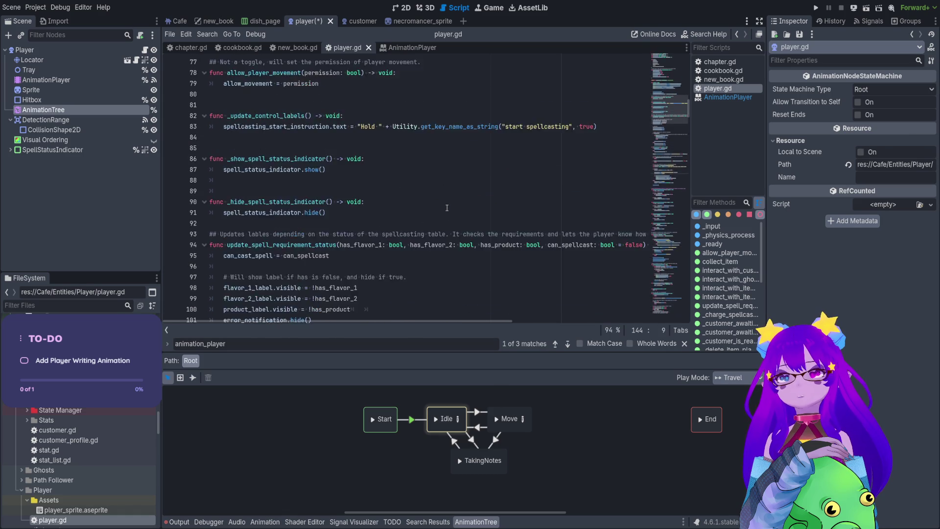
{"action": "scroll", "coordinate": [446, 210], "scroll_direction": "up", "scroll_amount": 5}
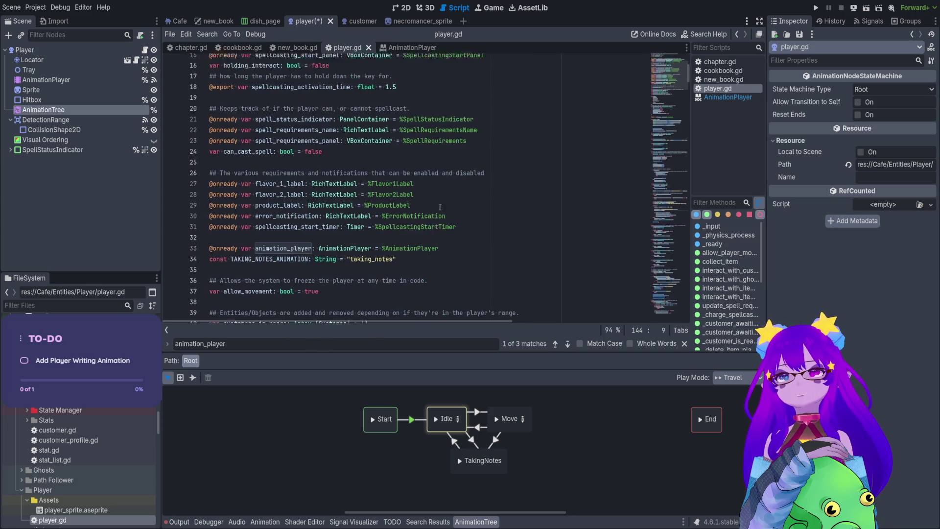
{"action": "double_click", "coordinate": [390, 245]}
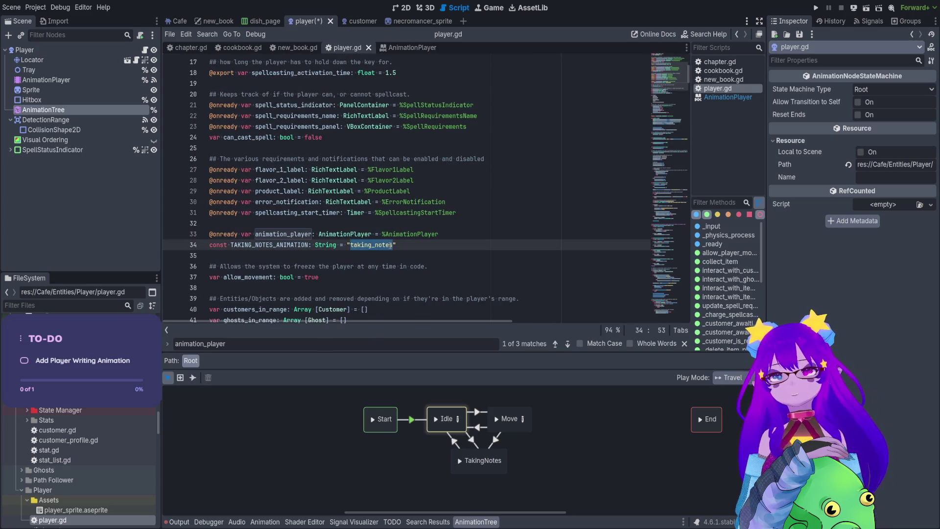
{"action": "type", "text": "TakingNotes"}
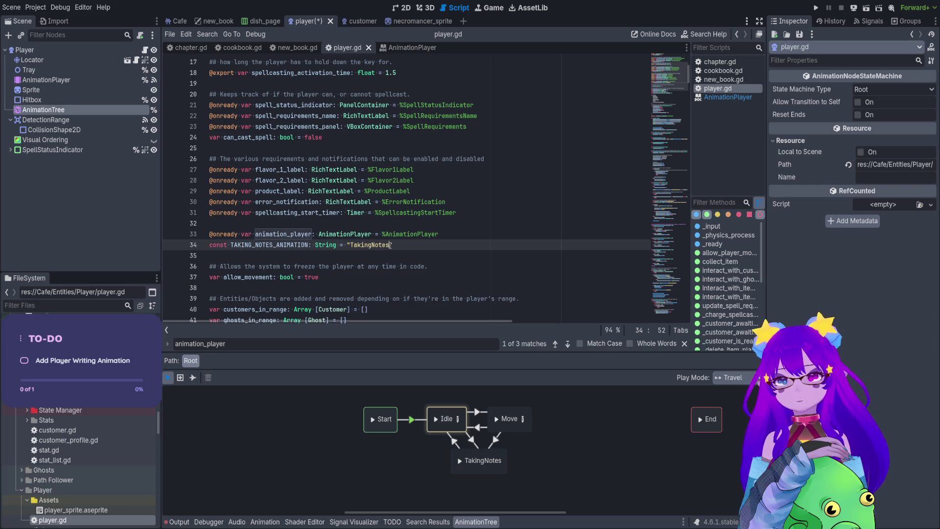
{"action": "key", "text": "ctrl+s"}
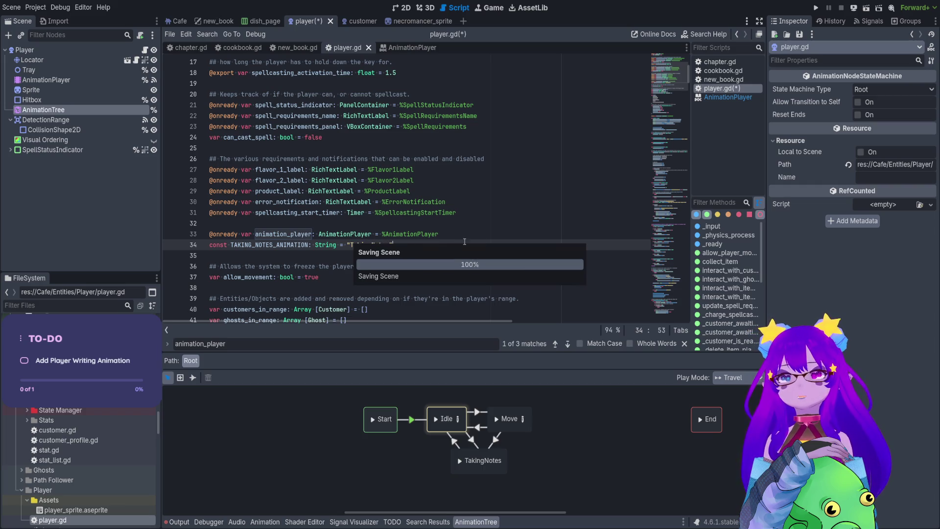
{"action": "left_click", "coordinate": [309, 234]}
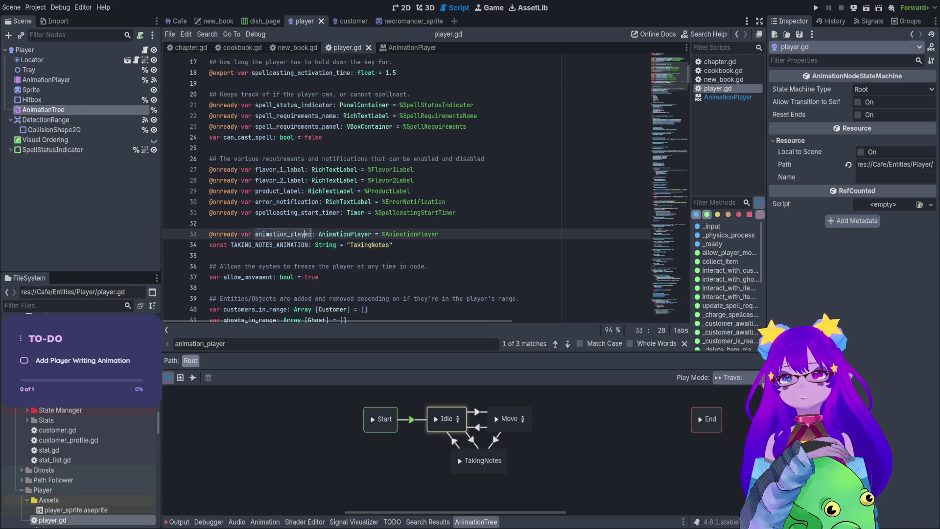
{"action": "left_click_drag", "start_coordinate": [446, 235], "coordinate": [203, 239]}
{"action": "key", "text": "BackSpace"}
{"action": "key", "text": "BackSpace"}
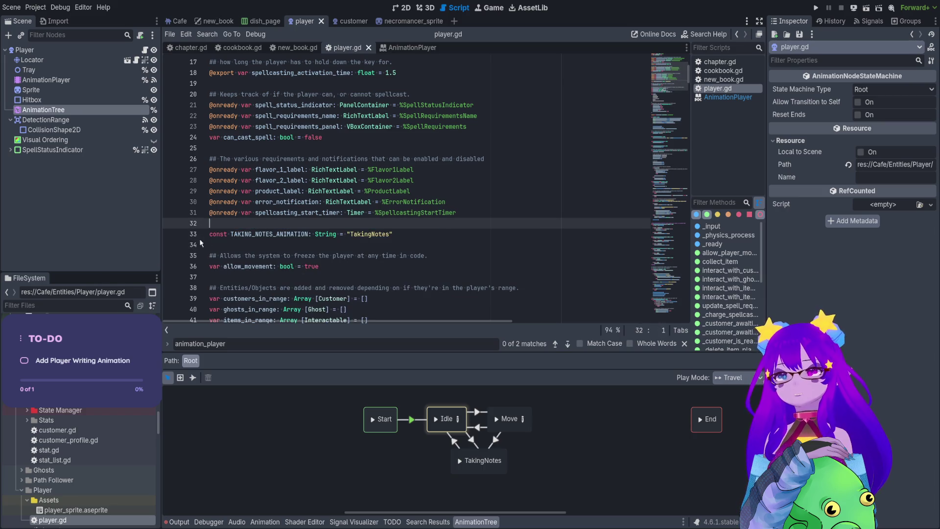
Step: Search the script for 'trave' and copy the state_machine.travel("Move") line
{"action": "key", "text": "ctrl+s"}
{"action": "double_click", "coordinate": [267, 234]}
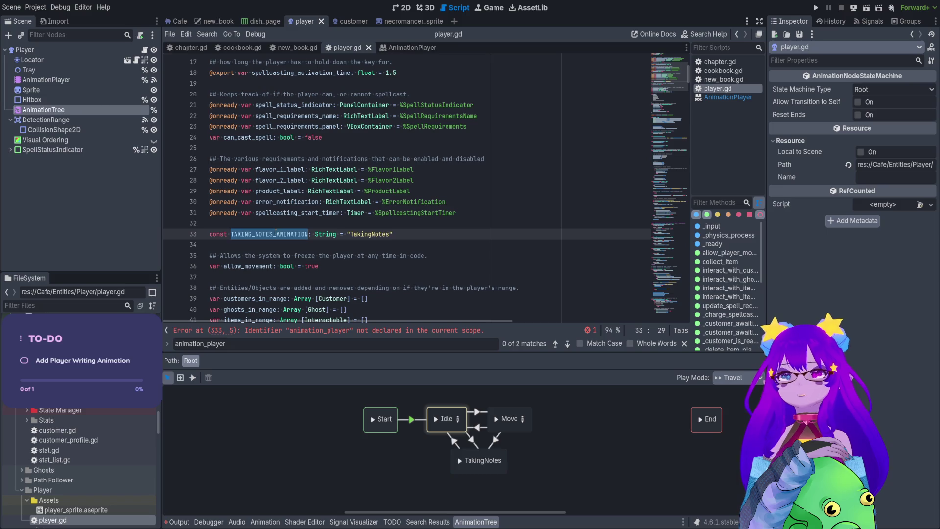
{"action": "left_click", "coordinate": [669, 145]}
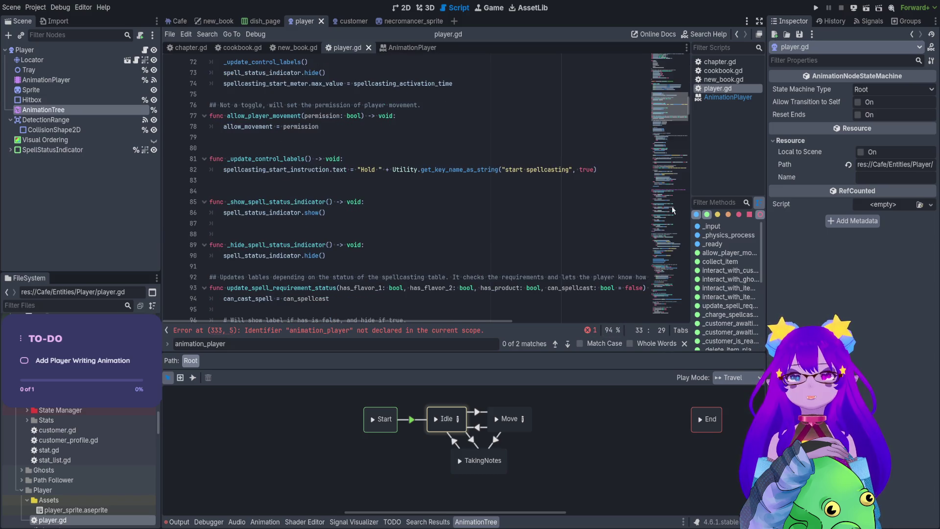
{"action": "left_click_drag", "start_coordinate": [671, 156], "coordinate": [669, 253]}
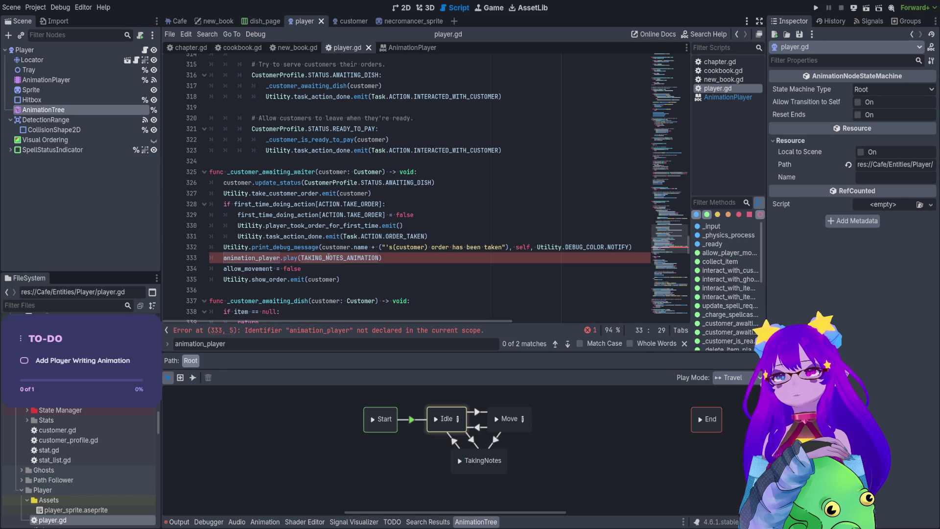
{"action": "left_click", "coordinate": [329, 258]}
{"action": "left_click", "coordinate": [662, 126]}
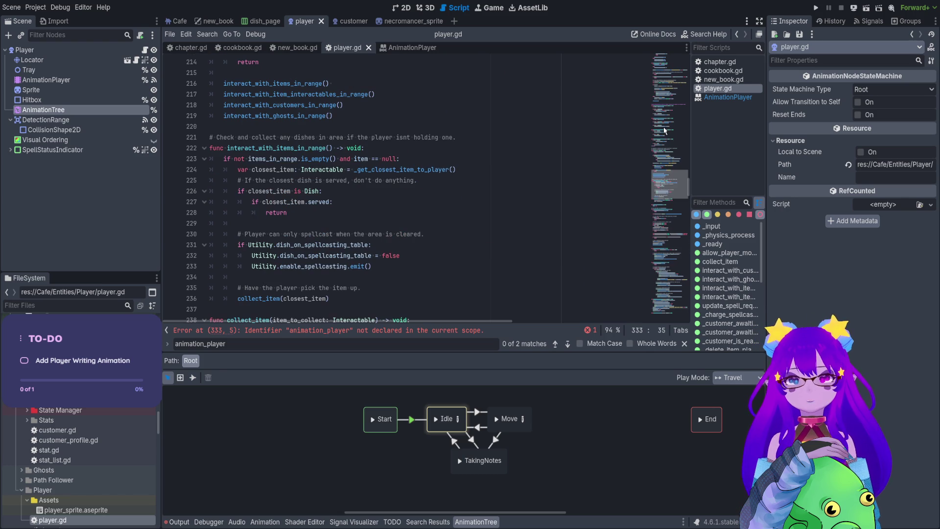
{"action": "key", "text": "ctrl+f"}
{"action": "type", "text": "trave"}
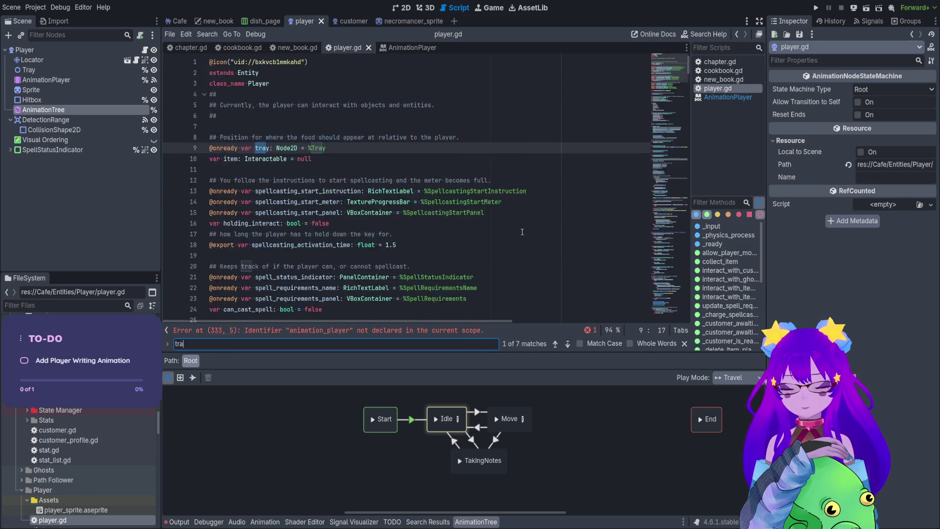
{"action": "left_click_drag", "start_coordinate": [338, 191], "coordinate": [237, 192]}
{"action": "key", "text": "ctrl+c"}
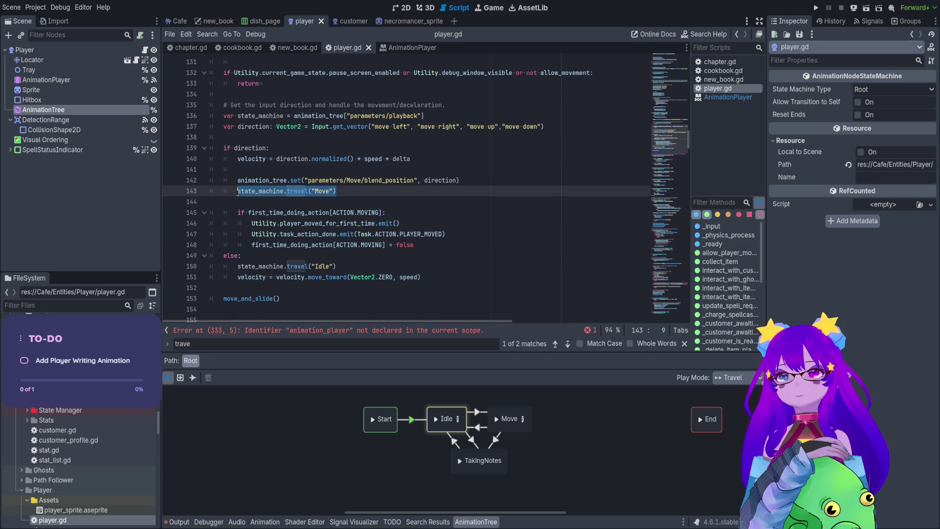
{"action": "key", "text": "ctrl+s"}
Step: Paste the travel call at the start of line 333's animation_player play call
{"action": "left_click", "coordinate": [670, 205]}
{"action": "left_click", "coordinate": [669, 245]}
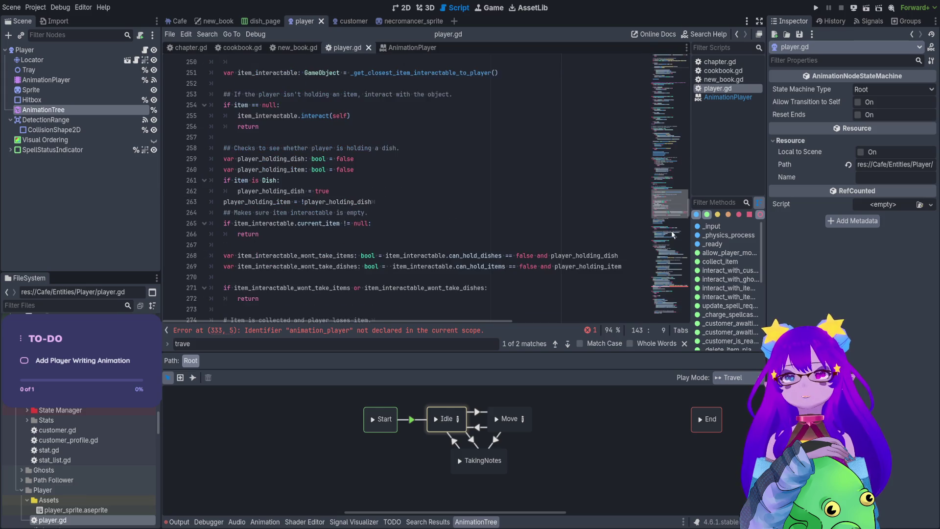
{"action": "left_click", "coordinate": [670, 278]}
{"action": "scroll", "coordinate": [670, 278], "scroll_direction": "down", "scroll_amount": 3}
{"action": "scroll", "coordinate": [497, 190], "scroll_direction": "up", "scroll_amount": 2}
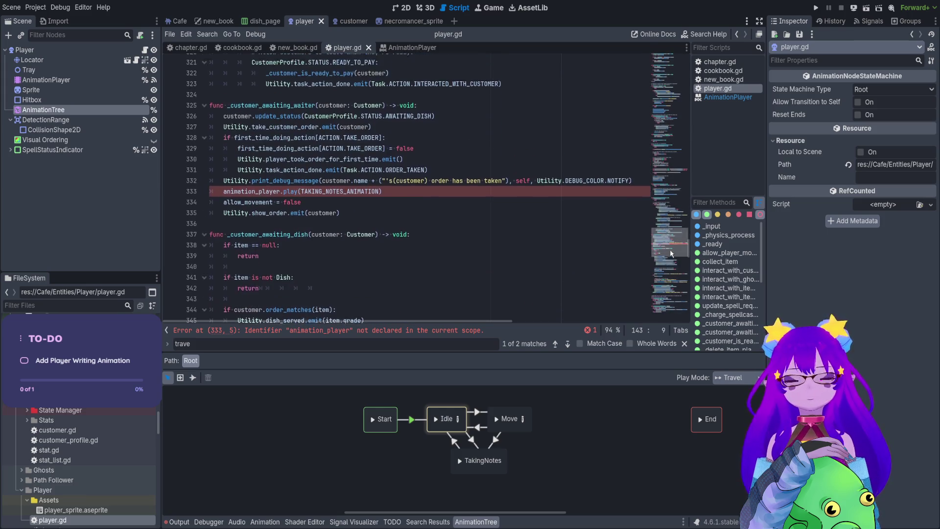
{"action": "left_click_drag", "start_coordinate": [382, 255], "coordinate": [224, 256]}
{"action": "left_click", "coordinate": [225, 256]}
{"action": "key", "text": "ctrl+v"}
Step: Remove the old play call, change "Move" to TAKING_NOTES_ANIMATION, and save
{"action": "left_click", "coordinate": [464, 255]}
{"action": "left_click_drag", "start_coordinate": [480, 256], "coordinate": [297, 255]}
{"action": "key", "text": "BackSpace"}
{"action": "left_click", "coordinate": [317, 255]}
{"action": "type", "text": "TAKING_NOTES_ANIMATION"}
{"action": "key", "text": "ctrl+s"}
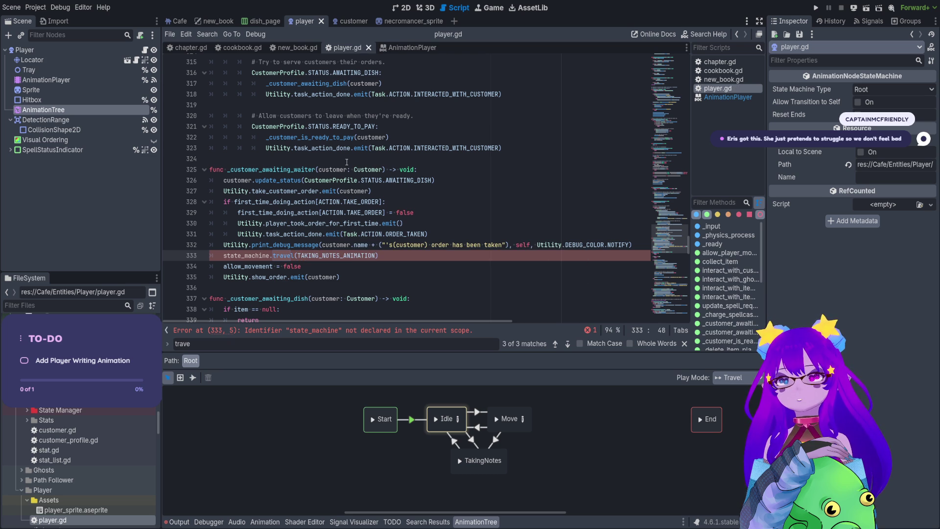
Step: Find the state_machine declaration on line 136 and select it for copying
{"action": "left_click", "coordinate": [248, 266]}
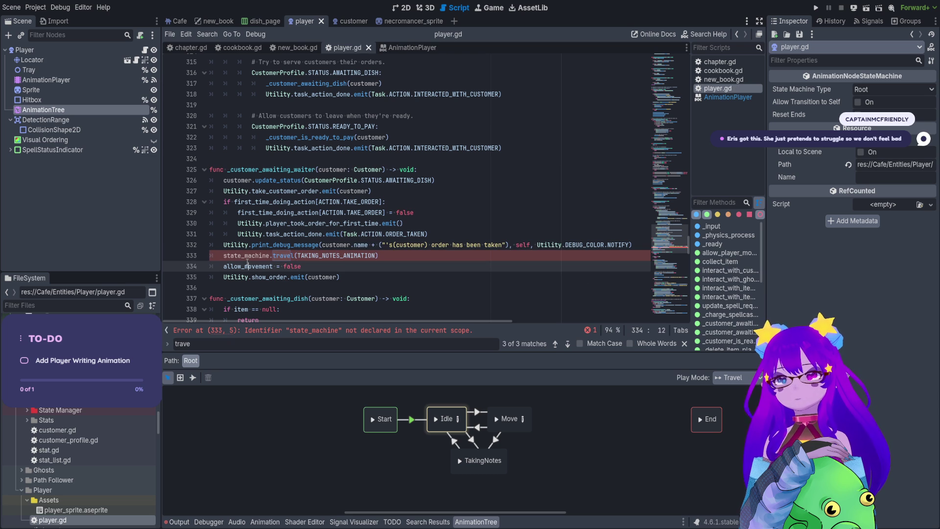
{"action": "double_click", "coordinate": [244, 255]}
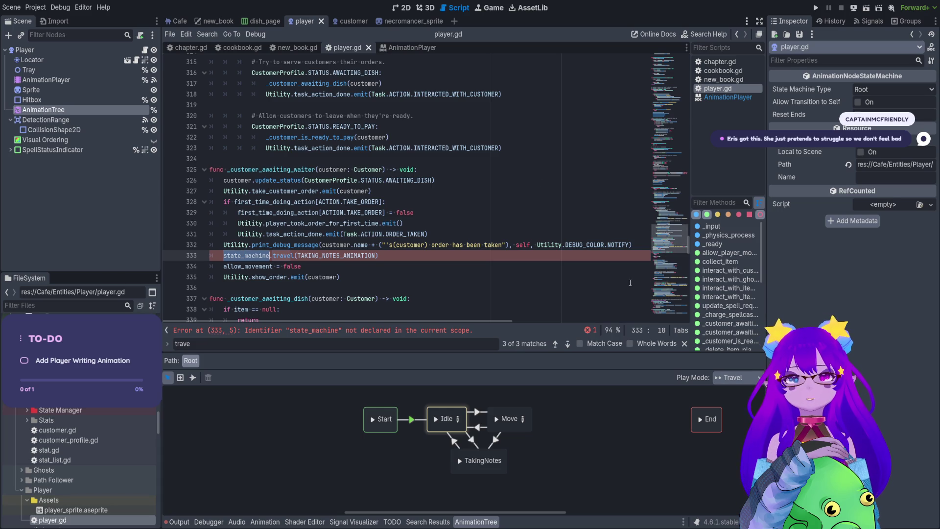
{"action": "key", "text": "ctrl+f"}
{"action": "left_click", "coordinate": [555, 344]}
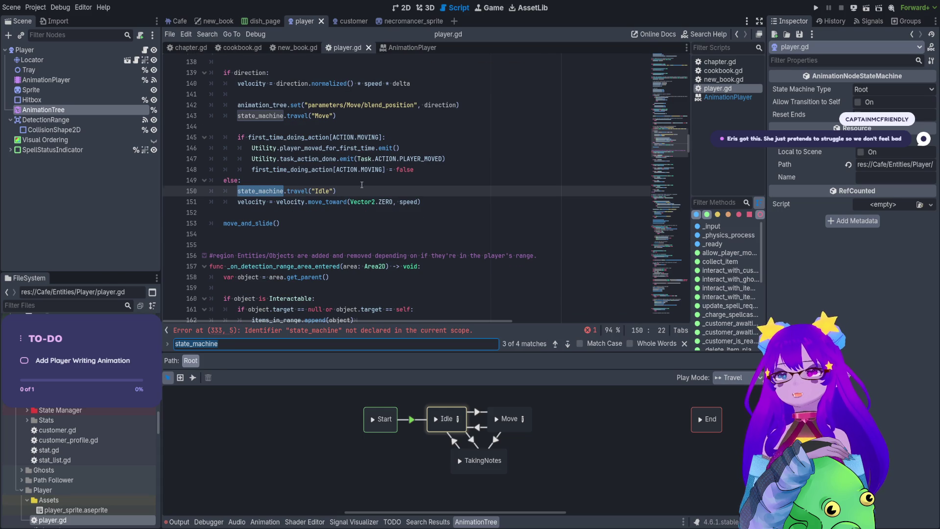
{"action": "scroll", "coordinate": [304, 142], "scroll_direction": "up", "scroll_amount": 3}
{"action": "left_click_drag", "start_coordinate": [430, 137], "coordinate": [224, 138]}
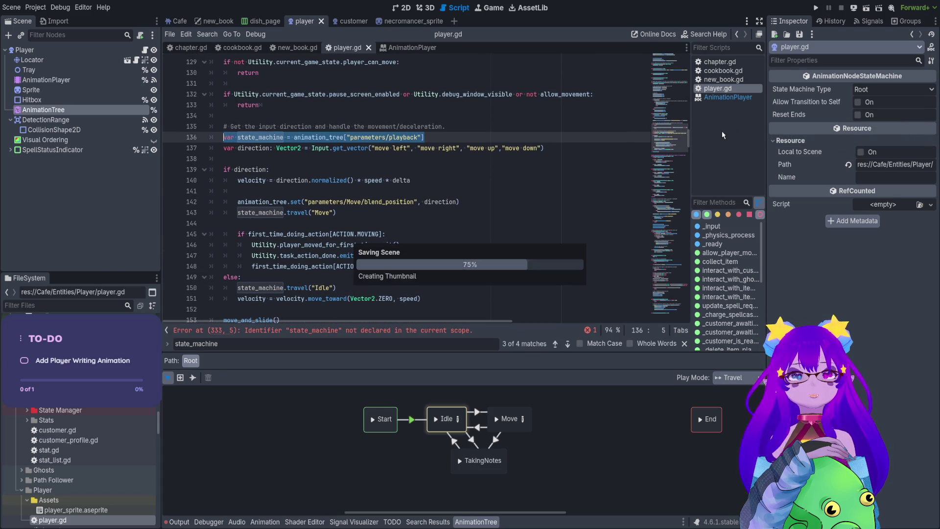
Step: Insert the state_machine declaration above line 333's travel call, save, and show the Signals list
{"action": "left_click", "coordinate": [670, 281]}
{"action": "left_click", "coordinate": [670, 280]}
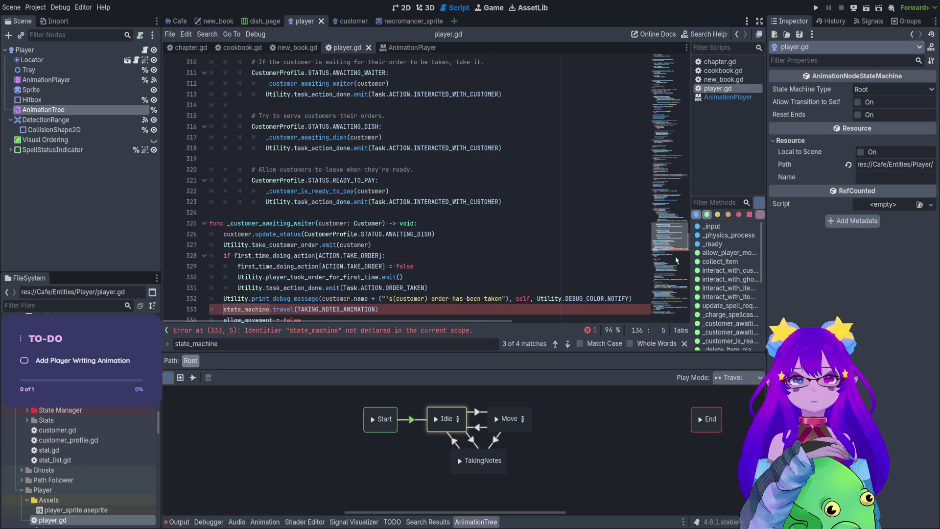
{"action": "scroll", "coordinate": [370, 283], "scroll_direction": "down", "scroll_amount": 1}
{"action": "left_click", "coordinate": [226, 277]}
{"action": "key", "text": "Return"}
{"action": "key", "text": "Up"}
{"action": "type", "text": "var state_machine = animation_tree[\"parameters/playback\"]"}
{"action": "key", "text": "ctrl+s"}
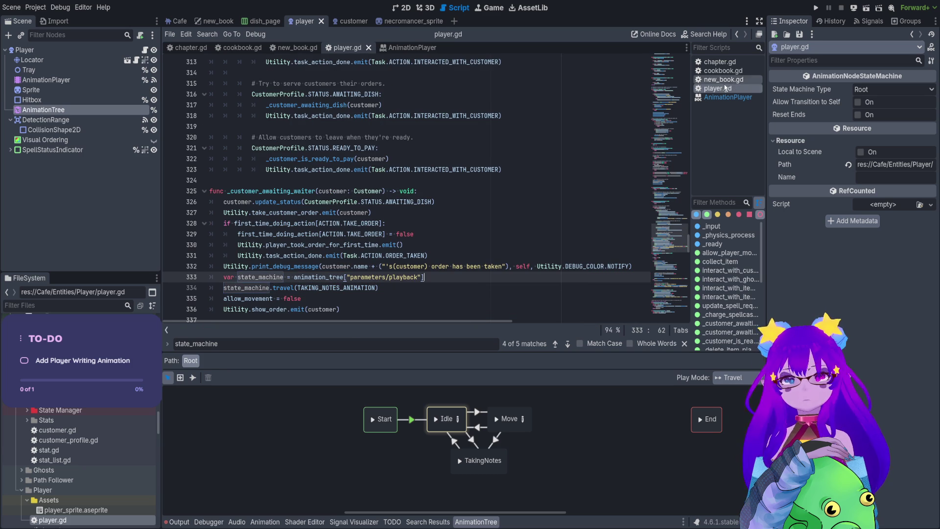
{"action": "left_click", "coordinate": [861, 25]}
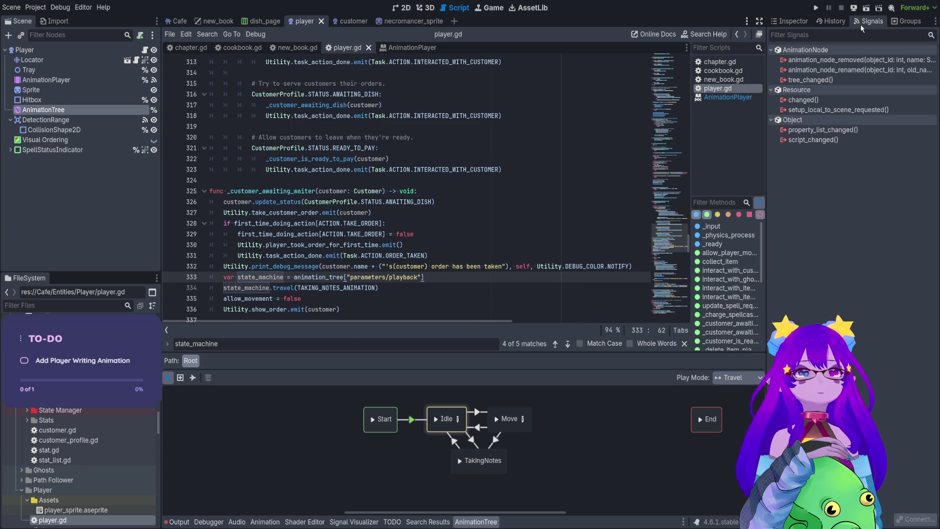
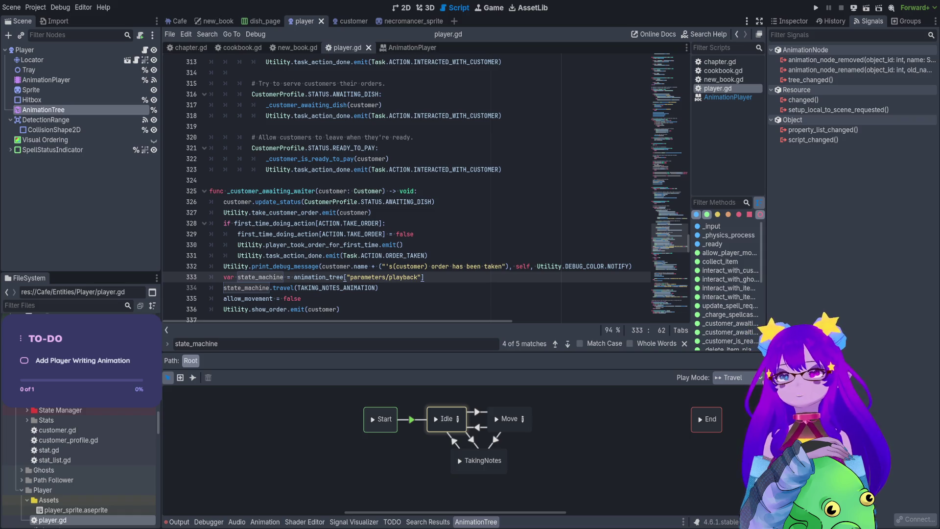
Step: Paste the node_changed connect block at the end of _ready, after the spellcasting meter line
{"action": "key", "text": "ctrl+j"}
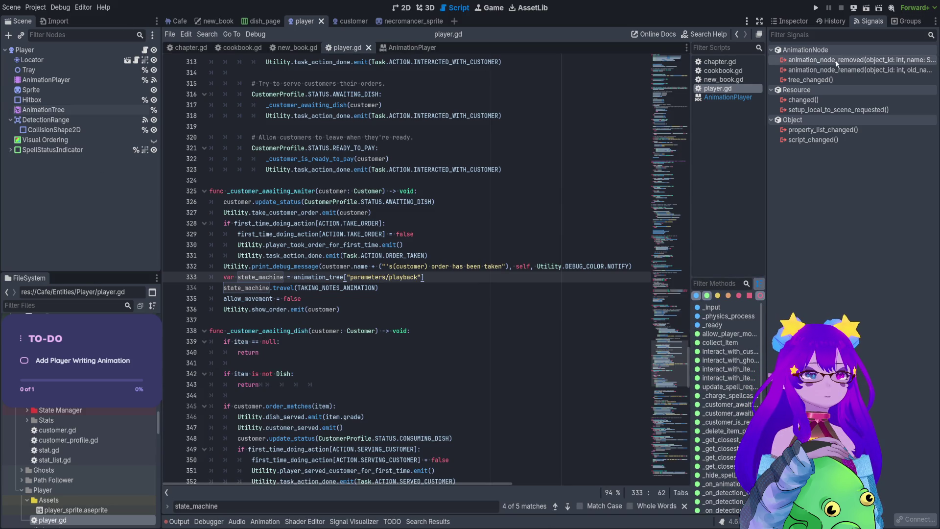
{"action": "left_click", "coordinate": [835, 79]}
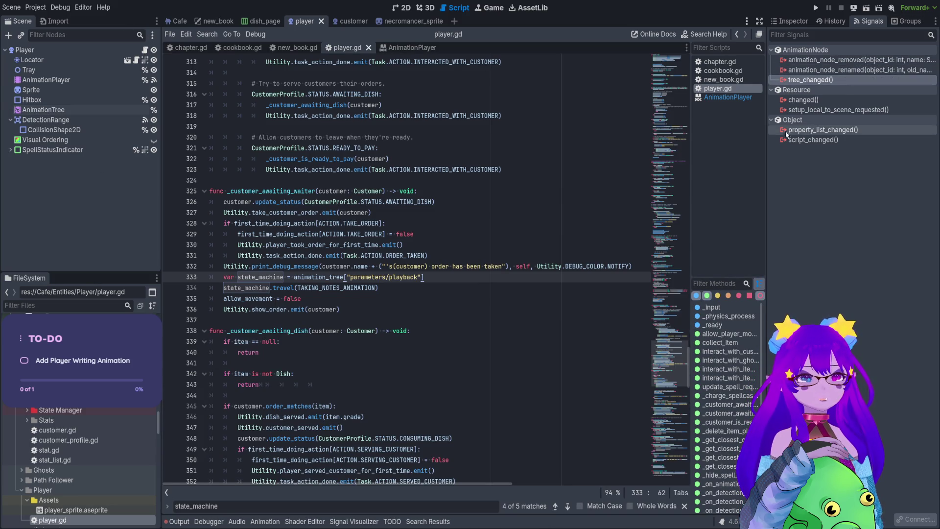
{"action": "scroll", "coordinate": [426, 270], "scroll_direction": "up", "scroll_amount": 10}
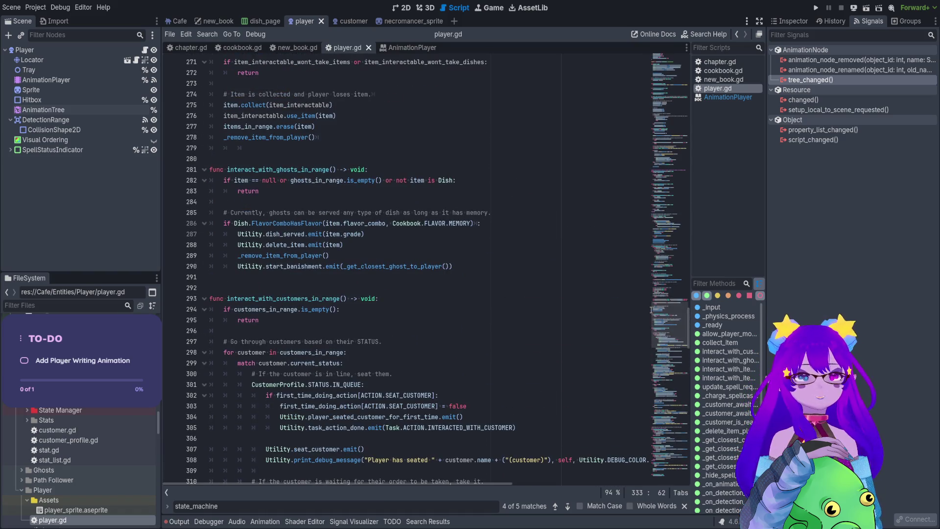
{"action": "left_click", "coordinate": [679, 170]}
{"action": "left_click_drag", "start_coordinate": [679, 170], "coordinate": [679, 104]}
{"action": "left_click", "coordinate": [500, 373]}
{"action": "key", "text": "Return"}
{"action": "key", "text": "Return"}
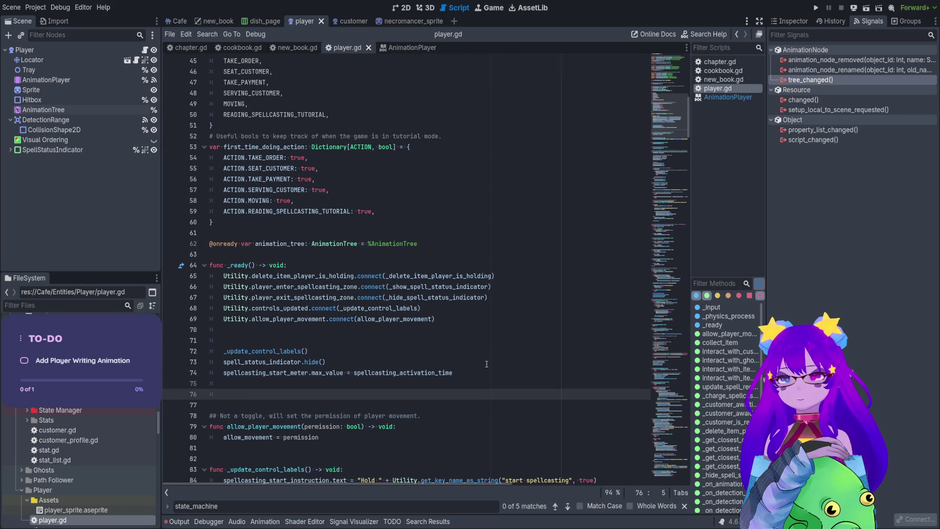
{"action": "type", "text": "# Connect to the 'node_changed' signal     if anim_state_machine:         anim_state_machine.connect(\"node_changed\", Callable(self, \"_on_animation_node_changed\"))"}
Step: Re-indent pasted lines 76–78 with tabs instead of spaces
{"action": "left_click", "coordinate": [194, 398]}
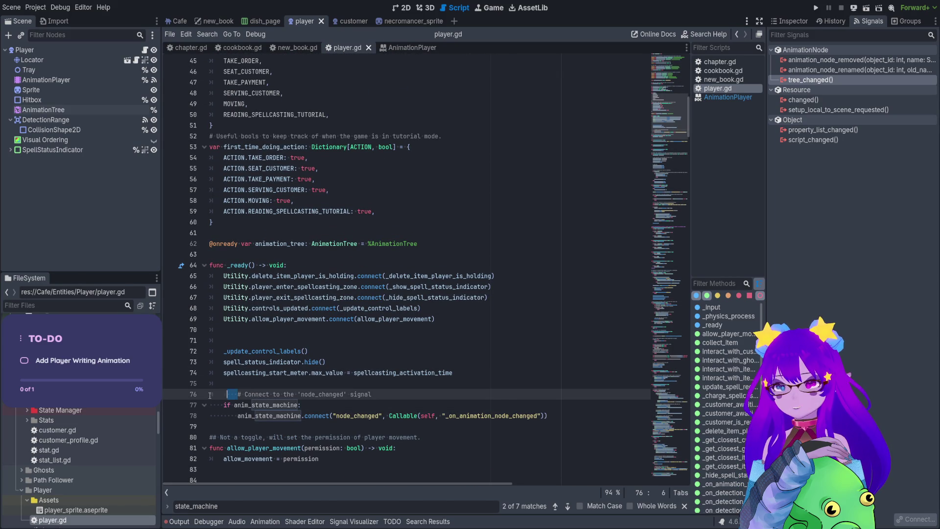
{"action": "key", "text": "Tab"}
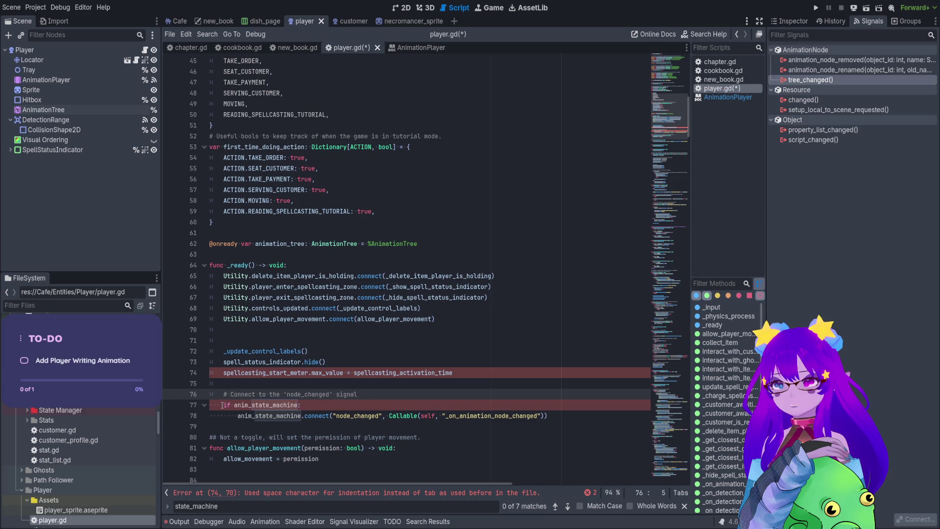
{"action": "left_click", "coordinate": [220, 405]}
{"action": "key", "text": "shift+Tab"}
{"action": "key", "text": "Tab"}
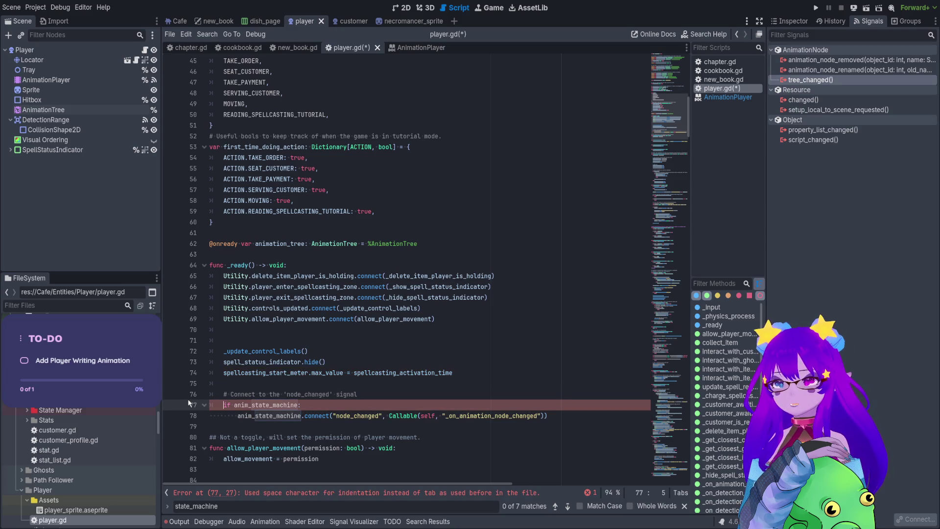
{"action": "left_click", "coordinate": [239, 415]}
{"action": "key", "text": "shift+Tab"}
{"action": "key", "text": "Tab"}
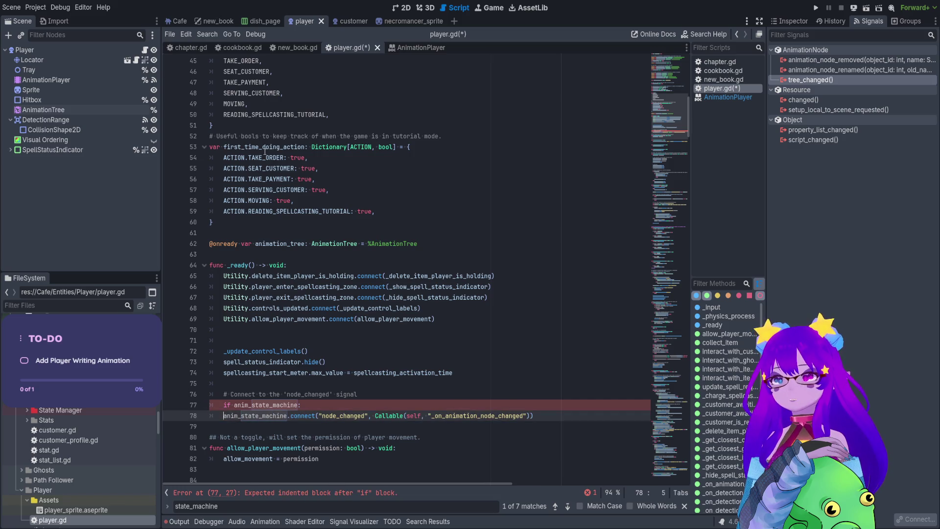
{"action": "scroll", "coordinate": [265, 161], "scroll_direction": "up", "scroll_amount": 12}
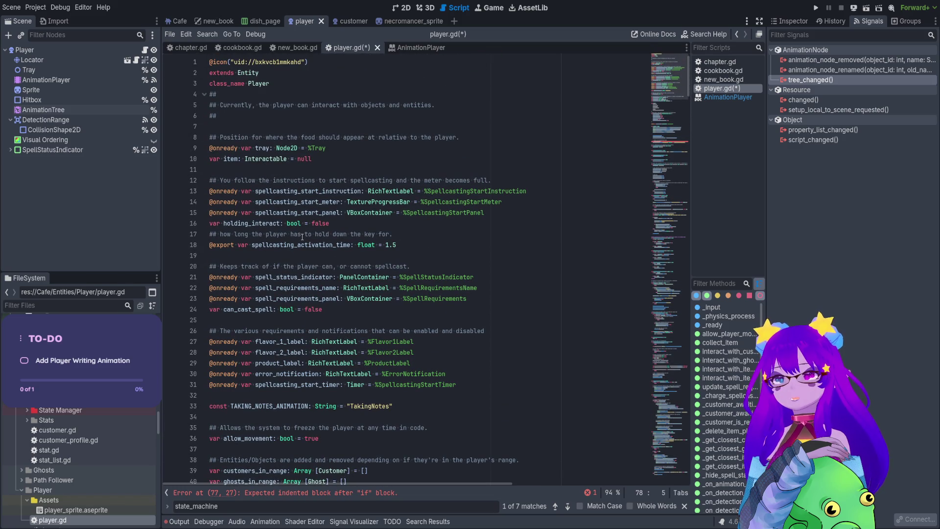
{"action": "left_click", "coordinate": [91, 113]}
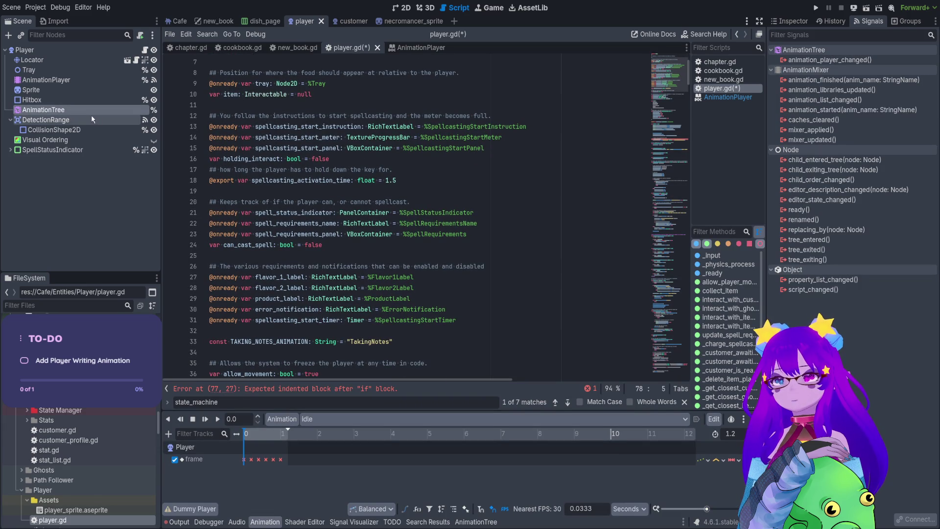
Step: Replace anim_state_machine with animation_tree in the connect block of _ready
{"action": "left_click", "coordinate": [92, 113], "text": "ctrl"}
{"action": "mouse_move", "coordinate": [43, 110]}
{"action": "left_mouse_down"}
{"action": "mouse_move", "coordinate": [74, 115]}
{"action": "mouse_move", "coordinate": [303, 355]}
{"action": "left_mouse_up"}
{"action": "double_click", "coordinate": [302, 353]}
{"action": "key", "text": "ctrl+c"}
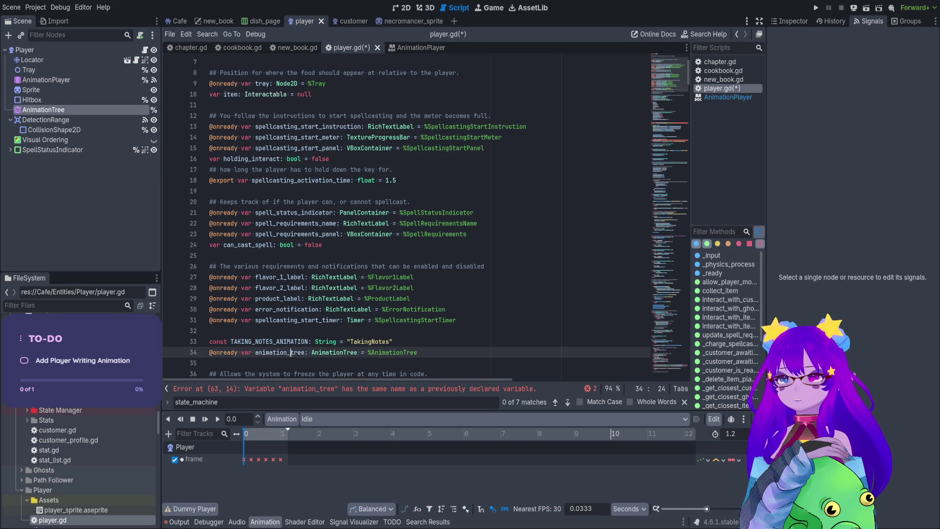
{"action": "scroll", "coordinate": [390, 216], "scroll_direction": "down", "scroll_amount": 10}
{"action": "scroll", "coordinate": [391, 216], "scroll_direction": "down", "scroll_amount": 2}
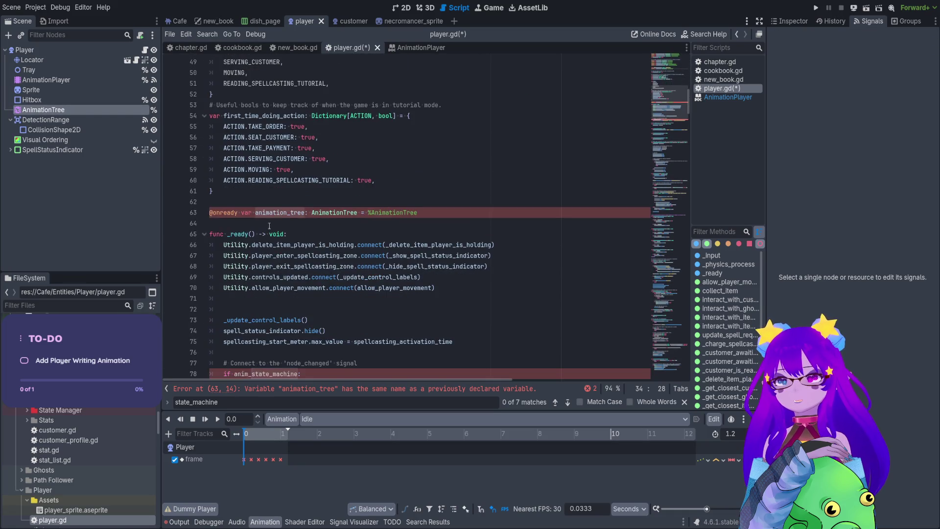
{"action": "key", "text": "ctrl+z"}
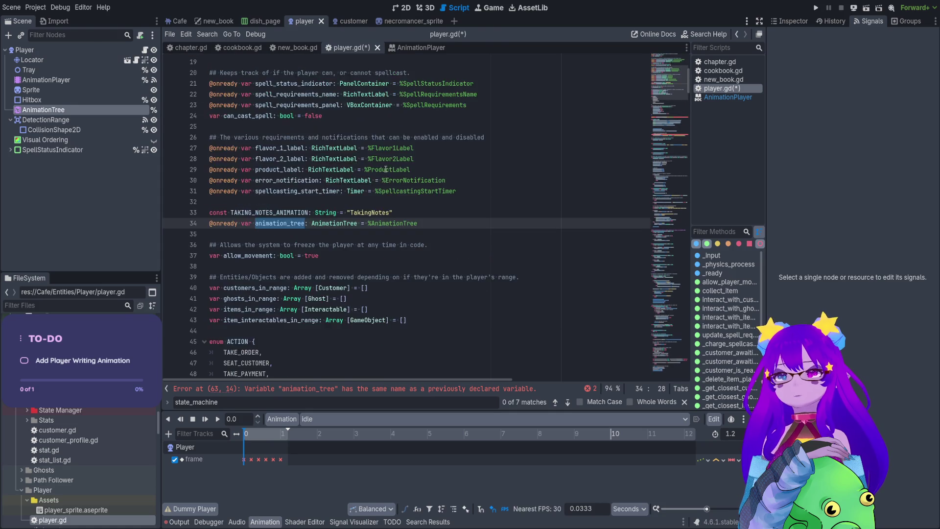
{"action": "scroll", "coordinate": [385, 169], "scroll_direction": "down", "scroll_amount": 4}
{"action": "key", "text": "Up"}
{"action": "key", "text": "ctrl+v"}
{"action": "key", "text": "Down"}
{"action": "key", "text": "ctrl+v"}
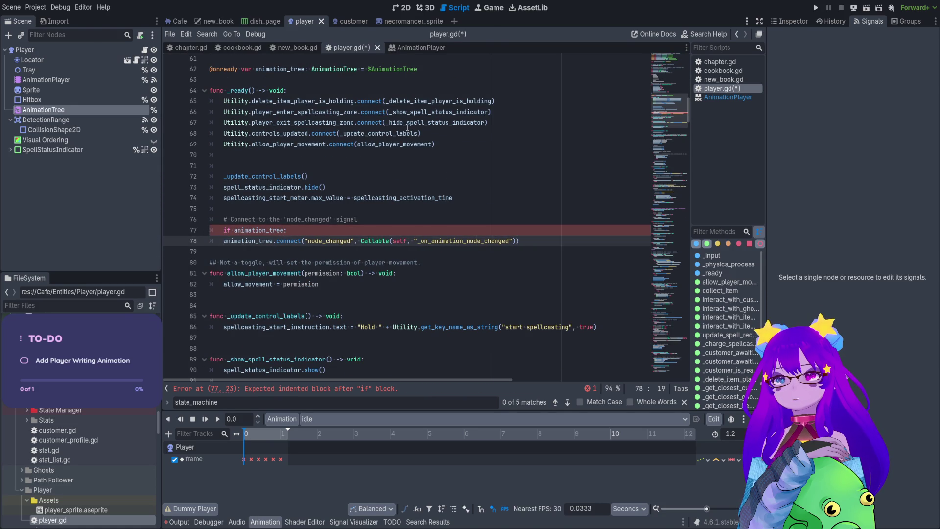
Step: Select the _on_animation_node_changed callable name on the connect line and save player.gd
{"action": "mouse_move", "coordinate": [336, 241]}
{"action": "left_mouse_down"}
{"action": "mouse_move", "coordinate": [350, 248]}
{"action": "mouse_move", "coordinate": [332, 245]}
{"action": "left_mouse_up"}
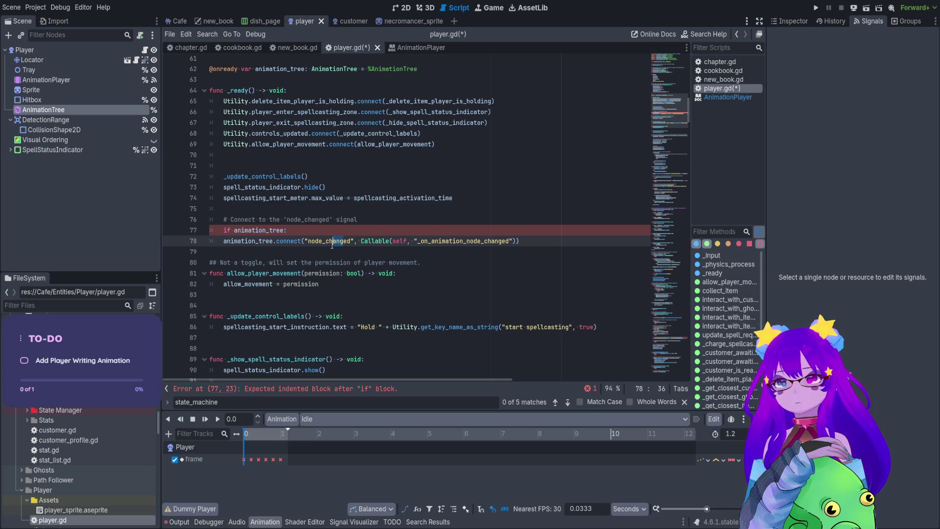
{"action": "left_click", "coordinate": [361, 242]}
{"action": "left_click_drag", "start_coordinate": [376, 243], "coordinate": [397, 243]}
{"action": "double_click", "coordinate": [438, 240]}
{"action": "key", "text": "ctrl+s"}
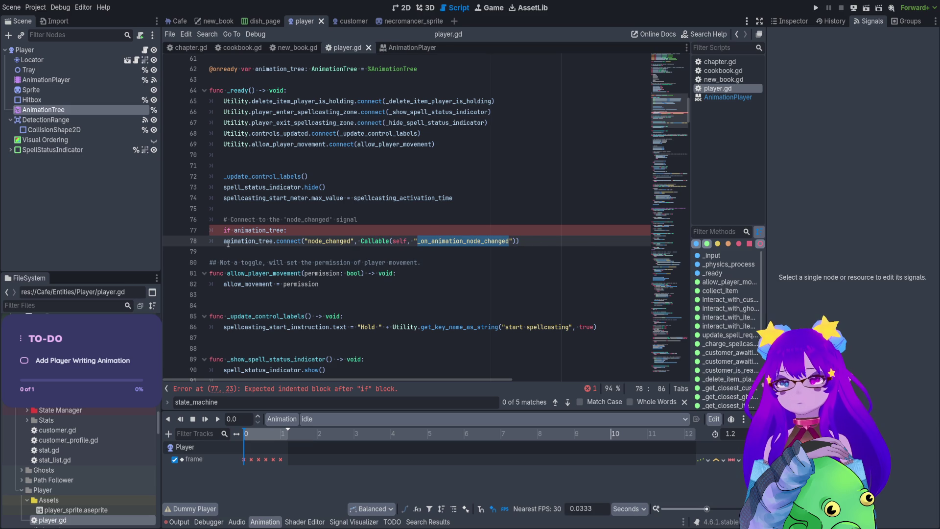
Step: Delete the comment and if check, unindent the connect line, and add blank lines below it
{"action": "left_click", "coordinate": [223, 242]}
{"action": "key", "text": "Tab"}
{"action": "left_click", "coordinate": [291, 232]}
{"action": "mouse_move", "coordinate": [291, 231]}
{"action": "left_mouse_down"}
{"action": "mouse_move", "coordinate": [209, 230]}
{"action": "mouse_move", "coordinate": [209, 220]}
{"action": "left_mouse_up"}
{"action": "key", "text": "BackSpace"}
{"action": "key", "text": "BackSpace"}
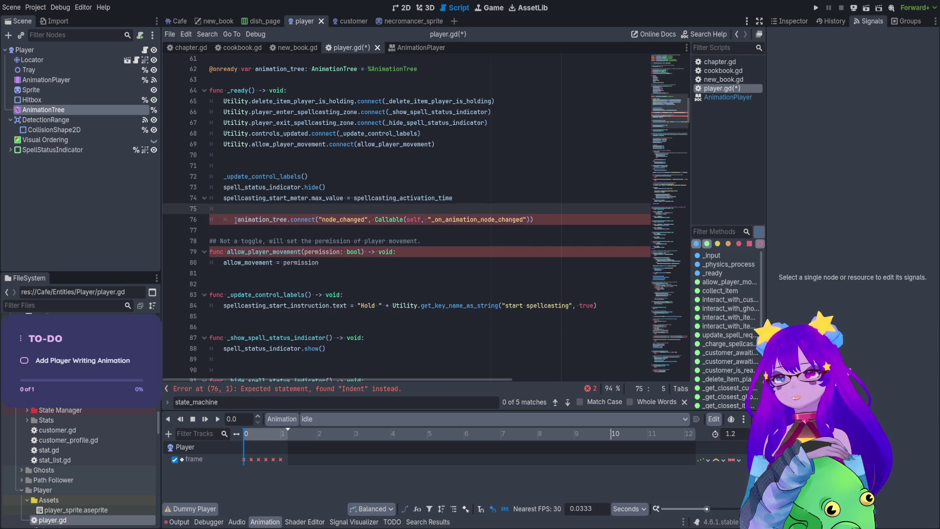
{"action": "left_click", "coordinate": [235, 220]}
{"action": "key", "text": "BackSpace"}
{"action": "left_click", "coordinate": [217, 230]}
{"action": "key", "text": "Return"}
{"action": "key", "text": "Return"}
{"action": "key", "text": "Up"}
Step: Declare func _on_animation_node_changed() -> void: below _ready
{"action": "type", "text": "func"}
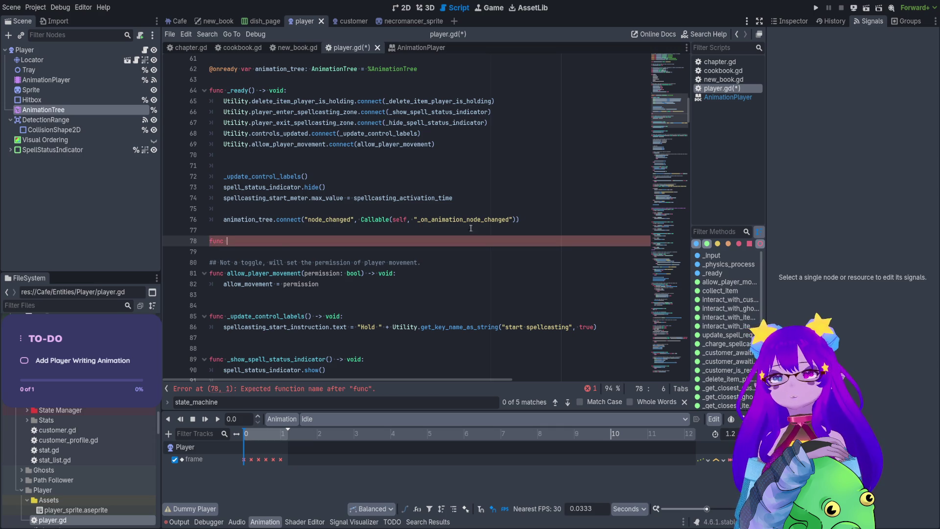
{"action": "double_click", "coordinate": [463, 219]}
{"action": "key", "text": "ctrl+c"}
{"action": "left_click", "coordinate": [334, 241]}
{"action": "key", "text": "ctrl+v"}
{"action": "type", "text": "("}
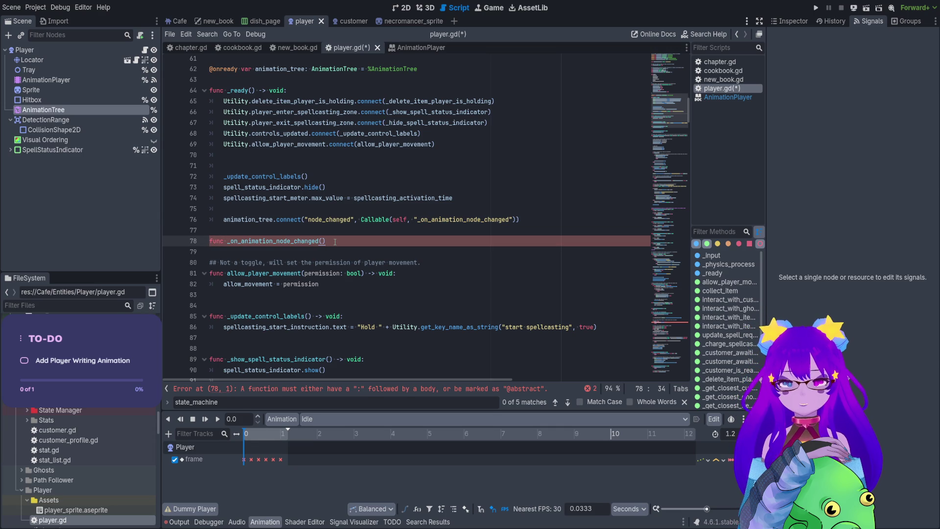
{"action": "type", "text": "oid:"}
{"action": "key", "text": "Return"}
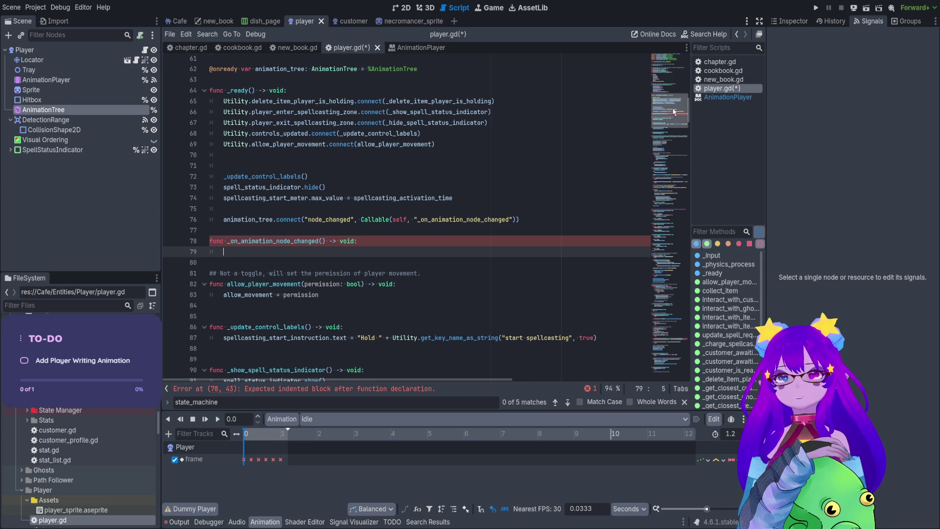
Step: Remove the old handler function at the end of the file and save the script
{"action": "left_click", "coordinate": [669, 355]}
{"action": "left_click", "coordinate": [328, 338]}
{"action": "left_click_drag", "start_coordinate": [328, 338], "coordinate": [205, 313]}
{"action": "key", "text": "BackSpace"}
{"action": "key", "text": "BackSpace"}
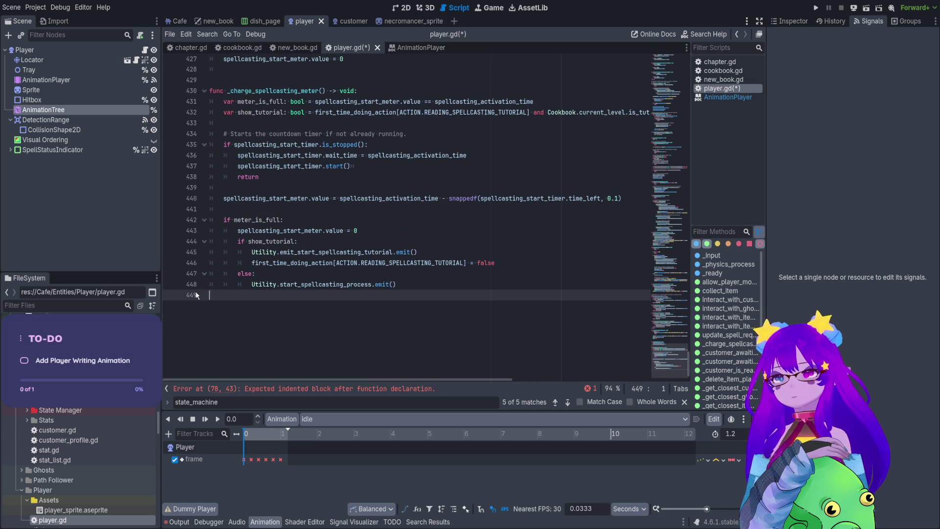
{"action": "key", "text": "BackSpace"}
{"action": "key", "text": "ctrl+shift+k"}
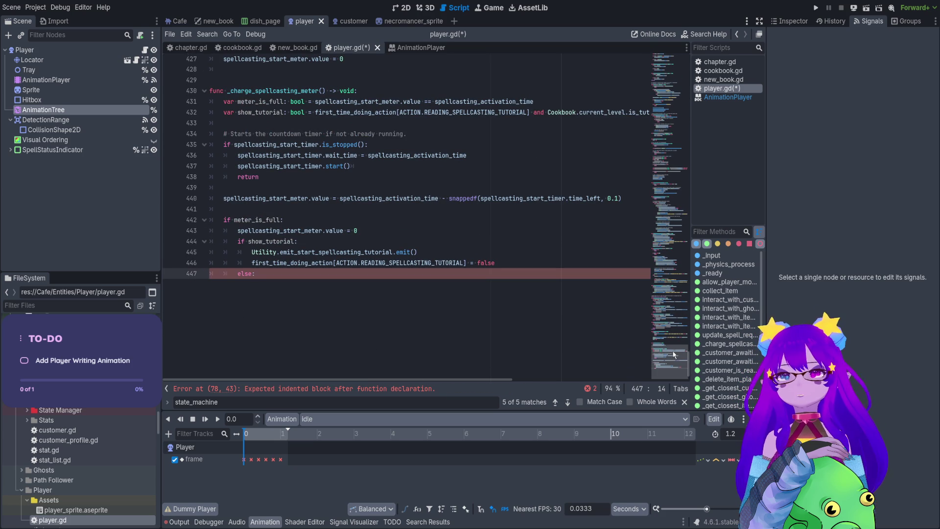
{"action": "key", "text": "ctrl+z"}
{"action": "key", "text": "ctrl+z"}
{"action": "key", "text": "ctrl+s"}
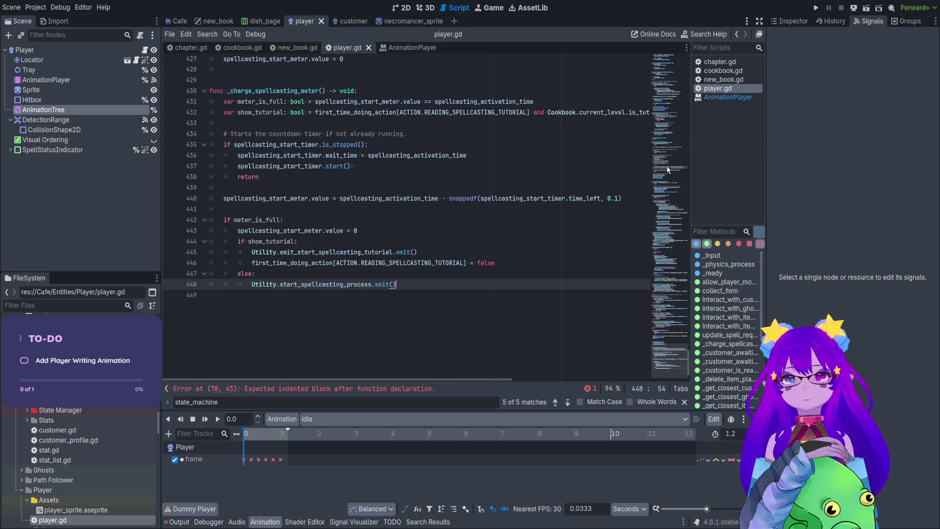
Step: Try pasting into the new handler's body, undo it, and return below the handler
{"action": "left_click", "coordinate": [667, 157]}
{"action": "left_click", "coordinate": [670, 106]}
{"action": "left_click", "coordinate": [212, 154]}
{"action": "key", "text": "ctrl+v"}
{"action": "key", "text": "ctrl+z"}
{"action": "key", "text": "ctrl+z"}
{"action": "key", "text": "ctrl+z"}
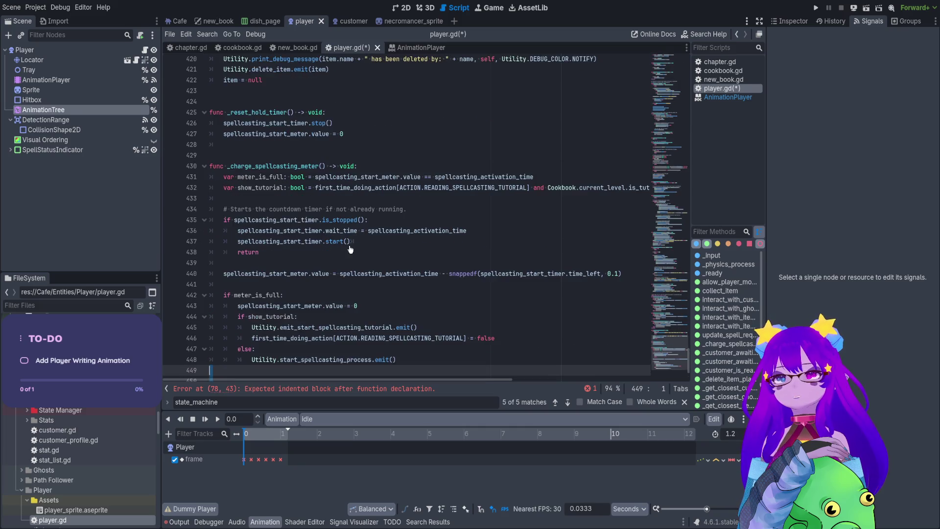
{"action": "key", "text": "ctrl+z"}
{"action": "key", "text": "ctrl+z"}
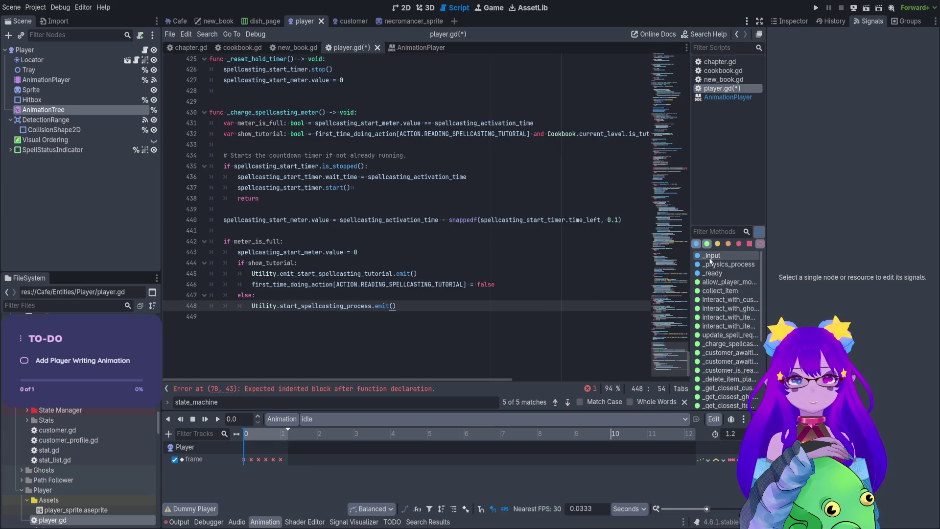
{"action": "left_click", "coordinate": [711, 272]}
{"action": "left_click", "coordinate": [219, 227]}
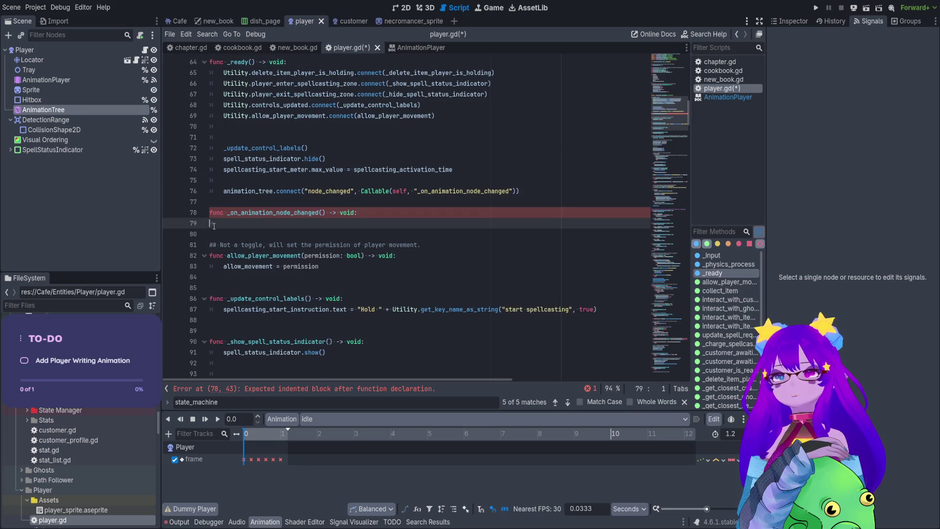
Step: Paste the old animation-finished code and delete its header so its body joins _on_animation_node_changed
{"action": "key", "text": "ctrl+v"}
{"action": "left_click_drag", "start_coordinate": [470, 223], "coordinate": [186, 223]}
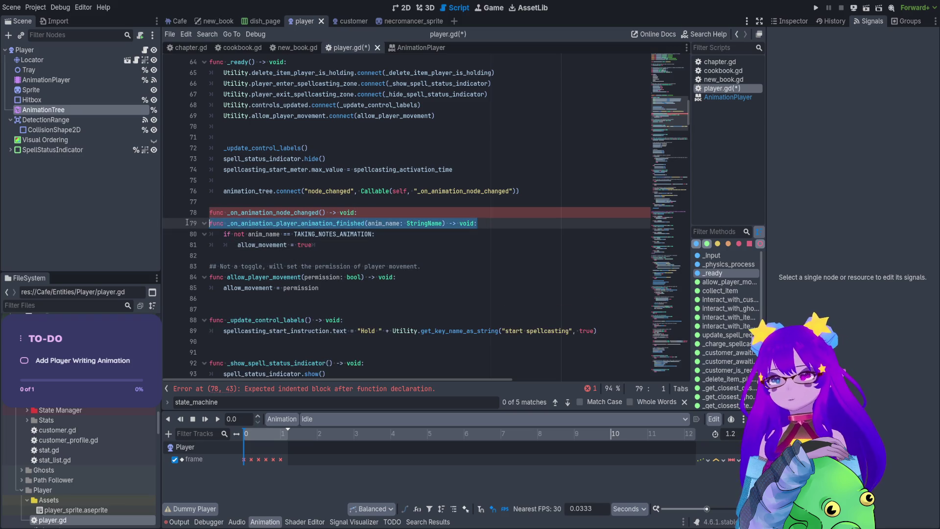
{"action": "key", "text": "BackSpace"}
{"action": "key", "text": "BackSpace"}
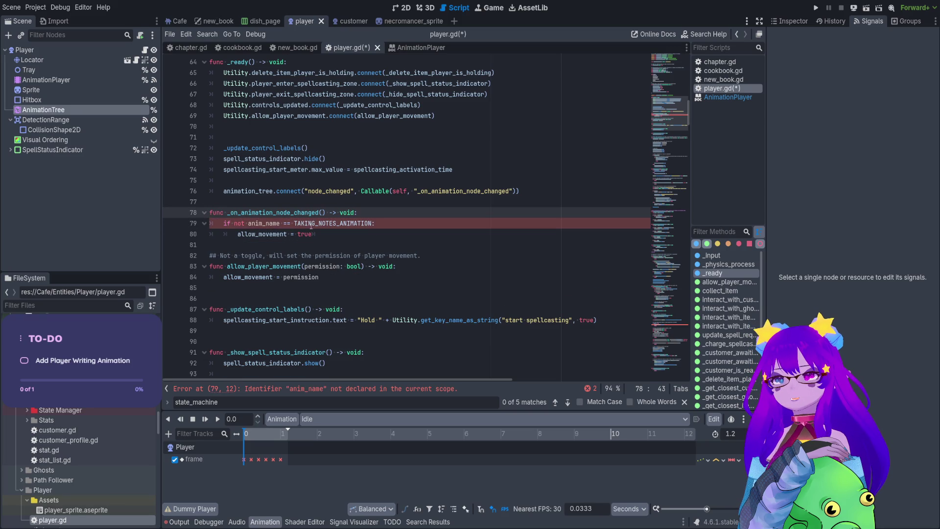
{"action": "left_click", "coordinate": [362, 227]}
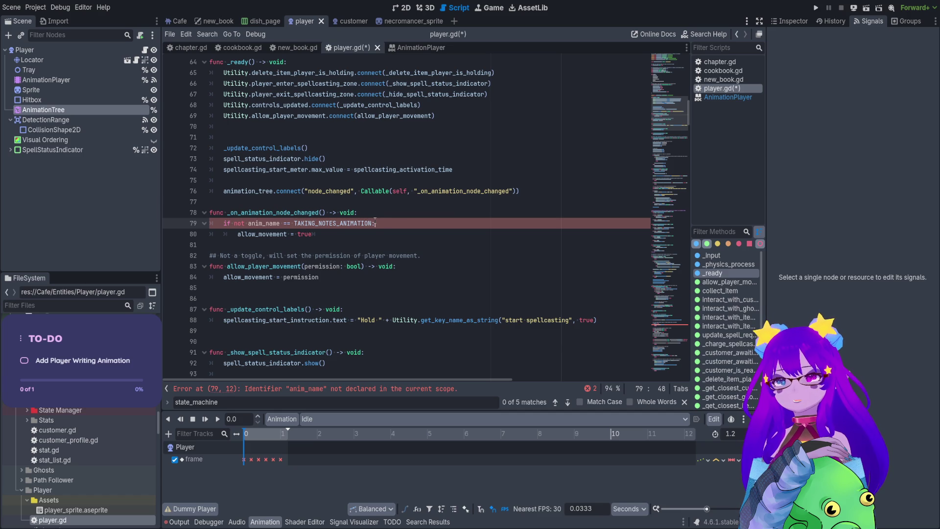
Step: Switch the bottom panel from the Animation editor to the project's TODO list
{"action": "scroll", "coordinate": [375, 221], "scroll_direction": "down", "scroll_amount": 3}
{"action": "scroll", "coordinate": [375, 220], "scroll_direction": "up", "scroll_amount": 7}
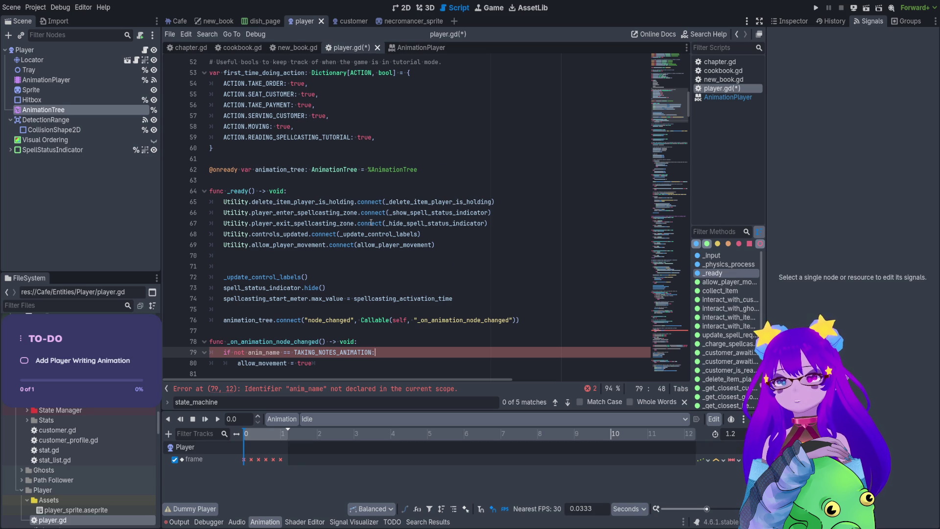
{"action": "left_click", "coordinate": [395, 522]}
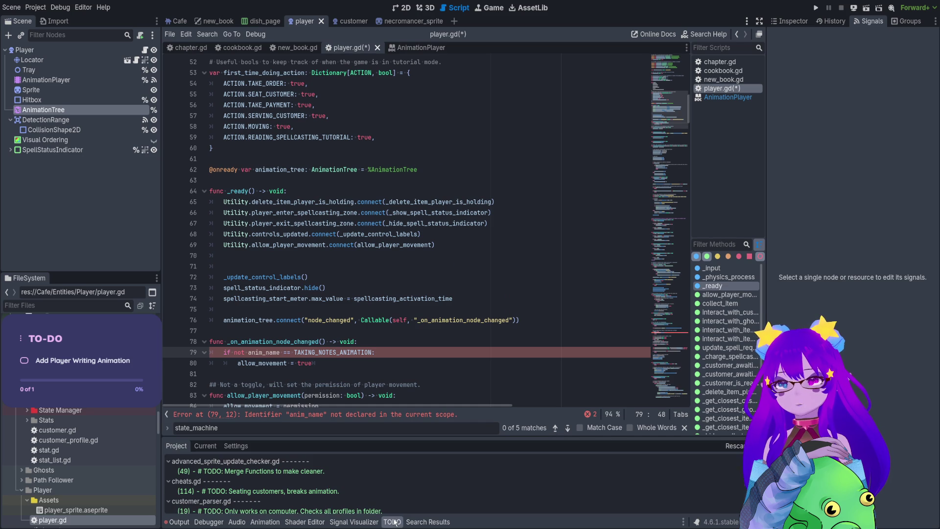
{"action": "left_click", "coordinate": [409, 521]}
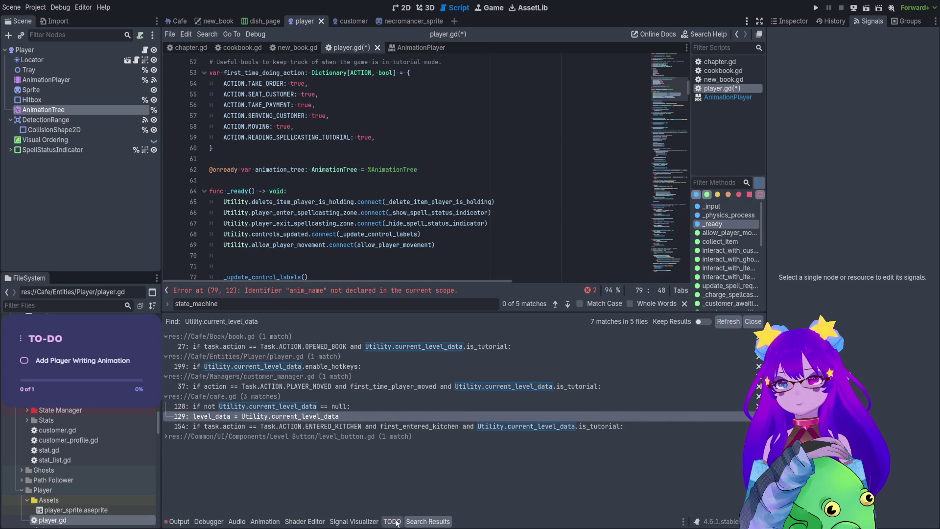
{"action": "left_click", "coordinate": [394, 522]}
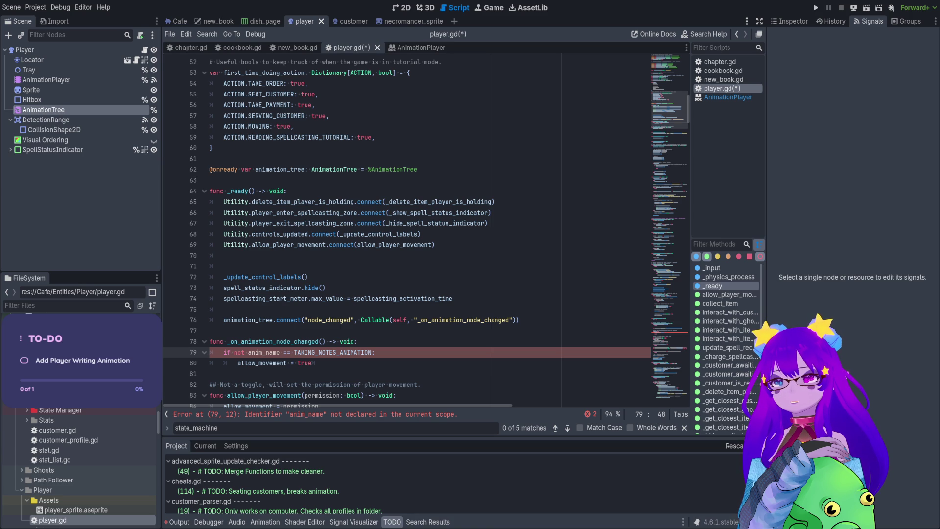
{"action": "left_click", "coordinate": [19, 193]}
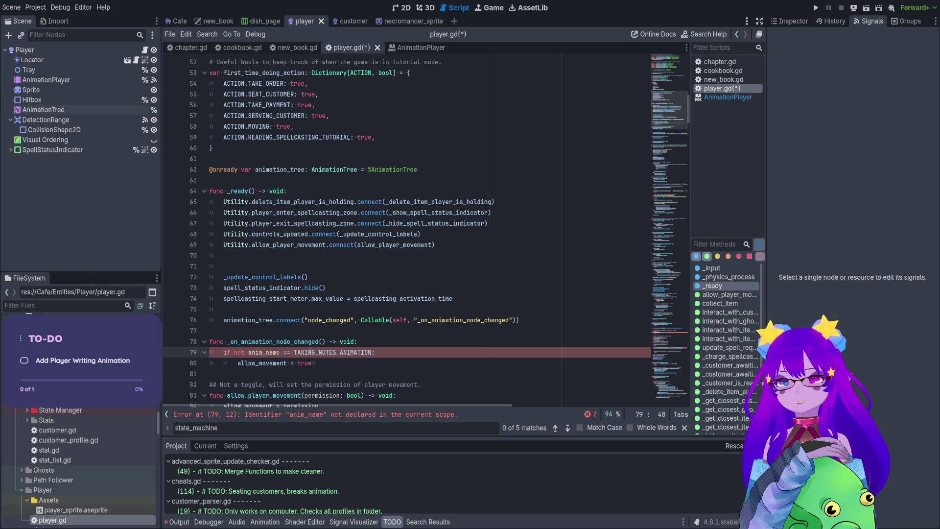
{"action": "left_click", "coordinate": [43, 109]}
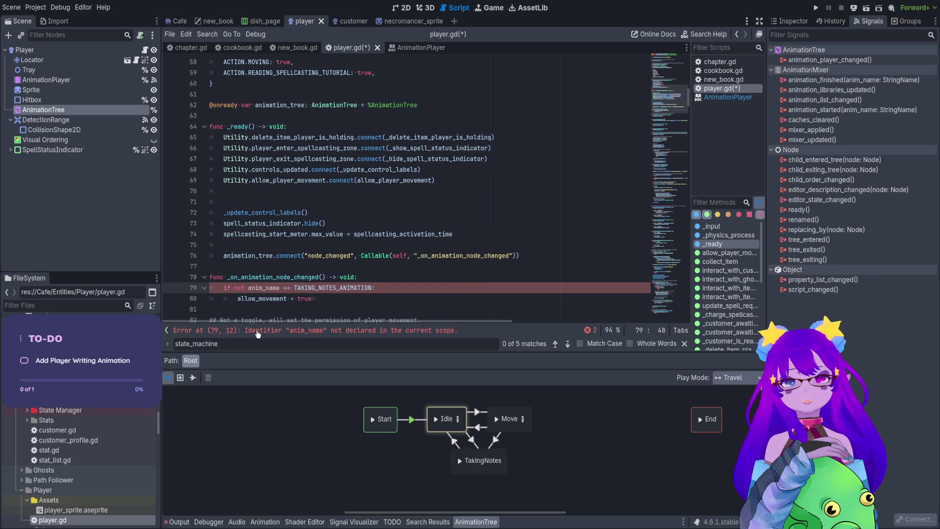
Step: Delete the manual connect lines in _ready and connect animation_player_changed from the Signals tab
{"action": "left_click_drag", "start_coordinate": [194, 265], "coordinate": [193, 255]}
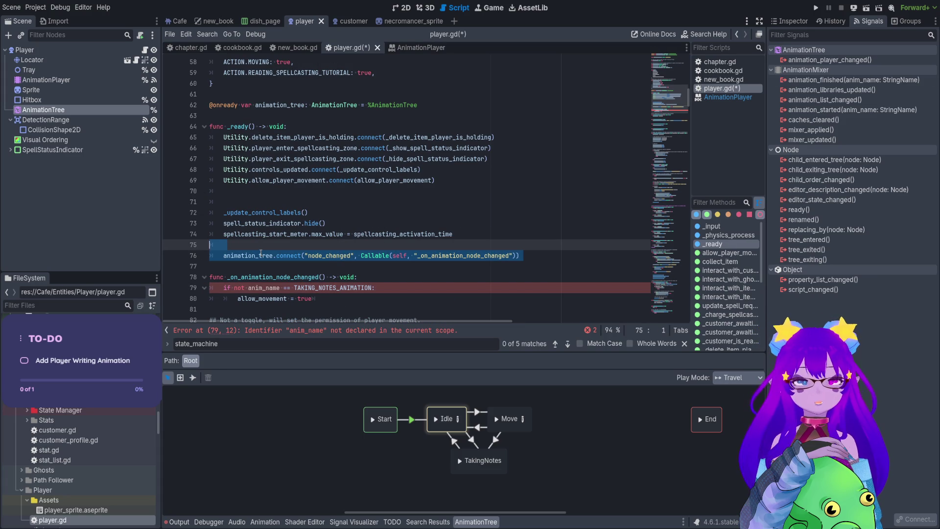
{"action": "key", "text": "Delete"}
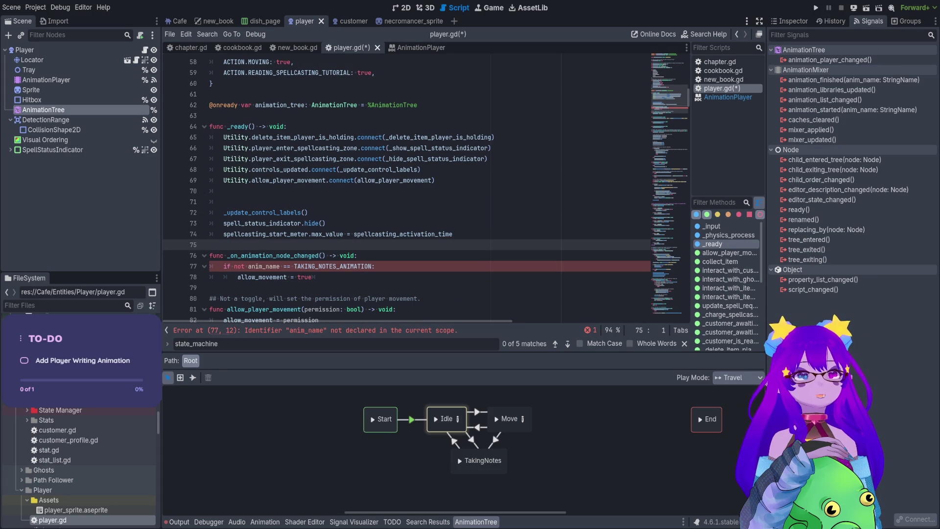
{"action": "left_click", "coordinate": [868, 60]}
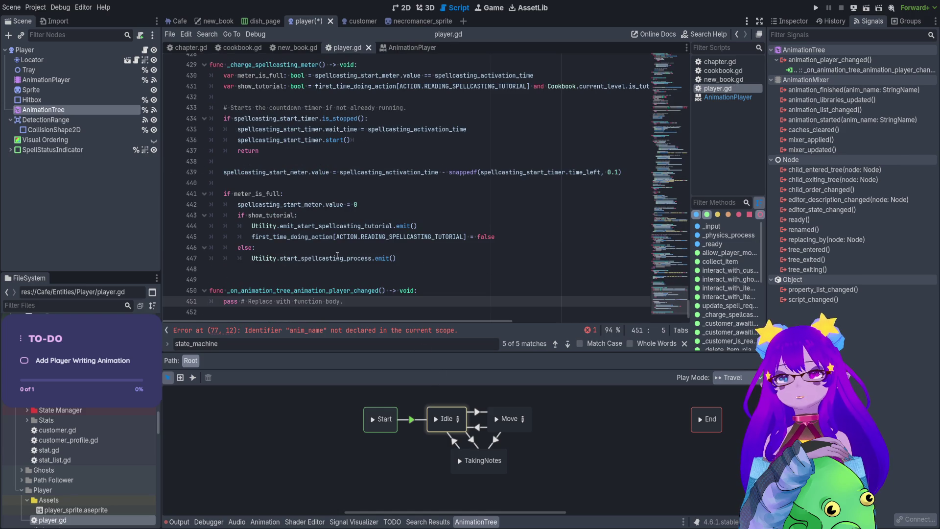
Step: Keep the generated _on_animation_tree_animation_player_changed stub with pass, save, and expand AnimationTree's Parameters
{"action": "left_click_drag", "start_coordinate": [399, 258], "coordinate": [249, 306]}
{"action": "key", "text": "BackSpace"}
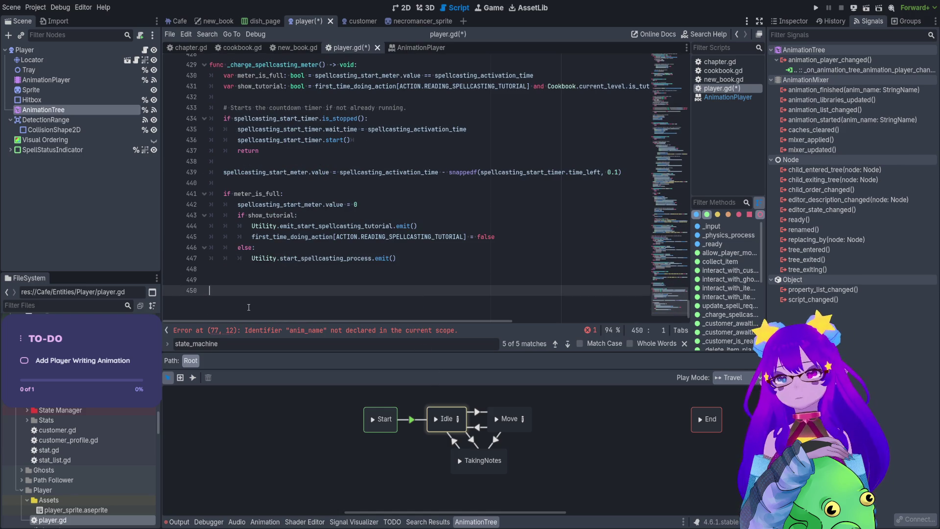
{"action": "scroll", "coordinate": [667, 108], "scroll_direction": "up", "scroll_amount": 20}
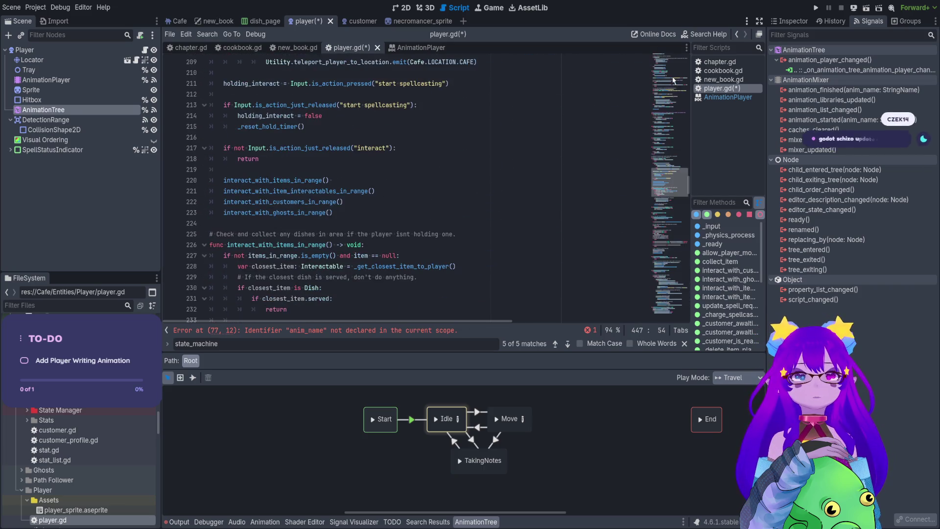
{"action": "scroll", "coordinate": [667, 108], "scroll_direction": "up", "scroll_amount": 20}
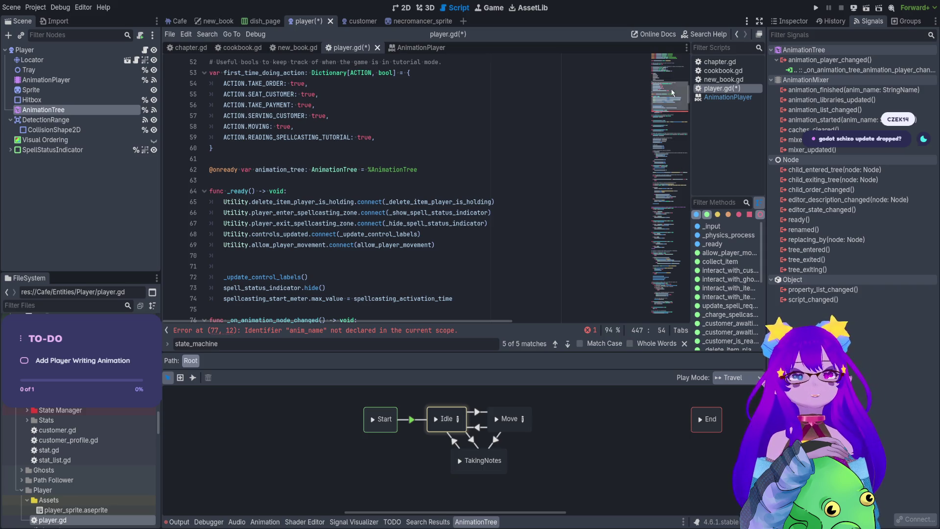
{"action": "scroll", "coordinate": [667, 136], "scroll_direction": "down", "scroll_amount": 6}
{"action": "scroll", "coordinate": [667, 137], "scroll_direction": "up", "scroll_amount": 1}
{"action": "key", "text": "ctrl+z"}
{"action": "key", "text": "ctrl+z"}
{"action": "key", "text": "ctrl+z"}
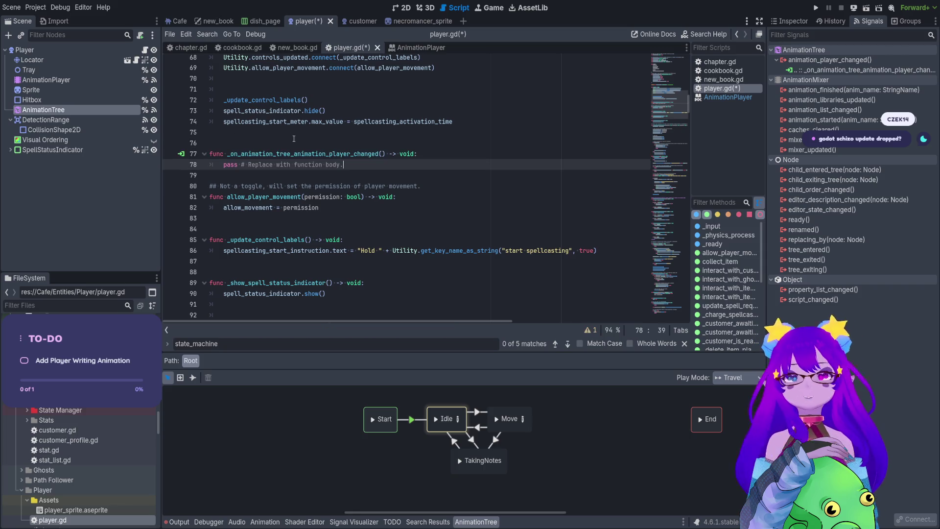
{"action": "key", "text": "ctrl+z"}
{"action": "left_click", "coordinate": [372, 155]}
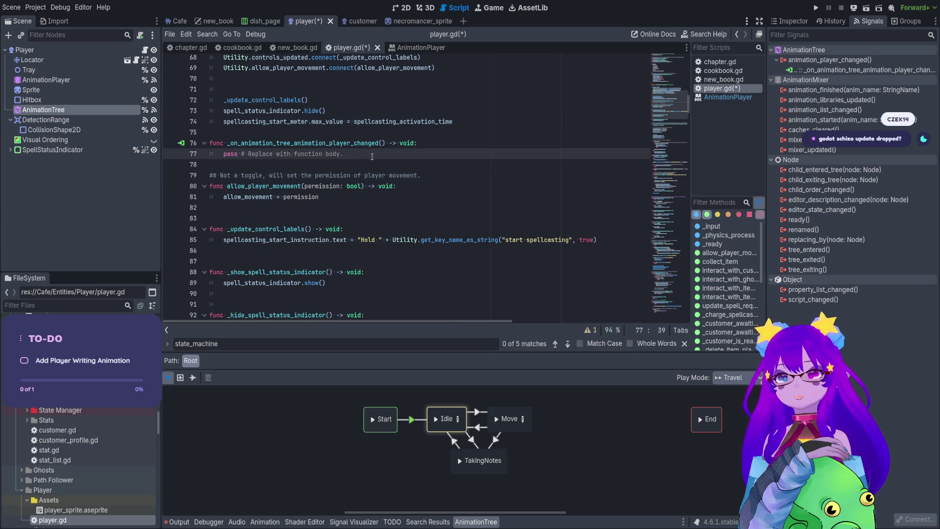
{"action": "key", "text": "ctrl+s"}
{"action": "left_click", "coordinate": [789, 22]}
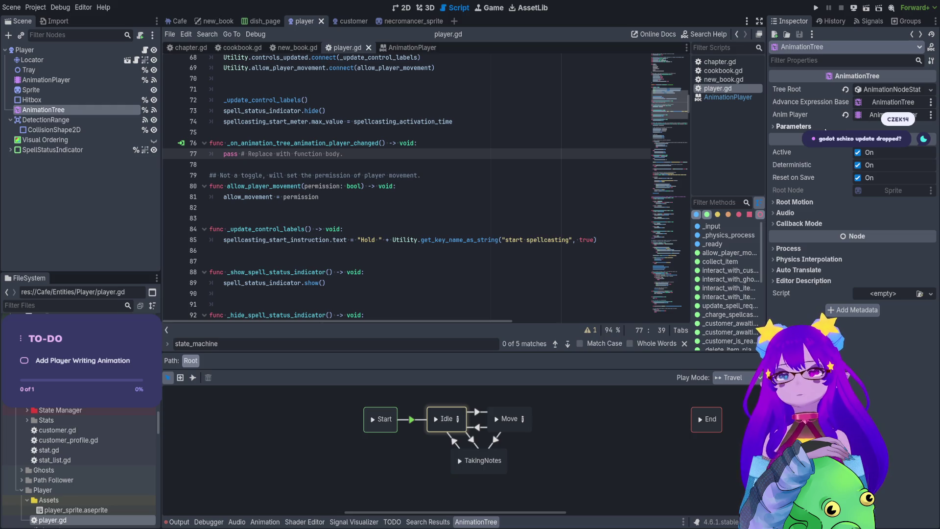
{"action": "left_click", "coordinate": [825, 128]}
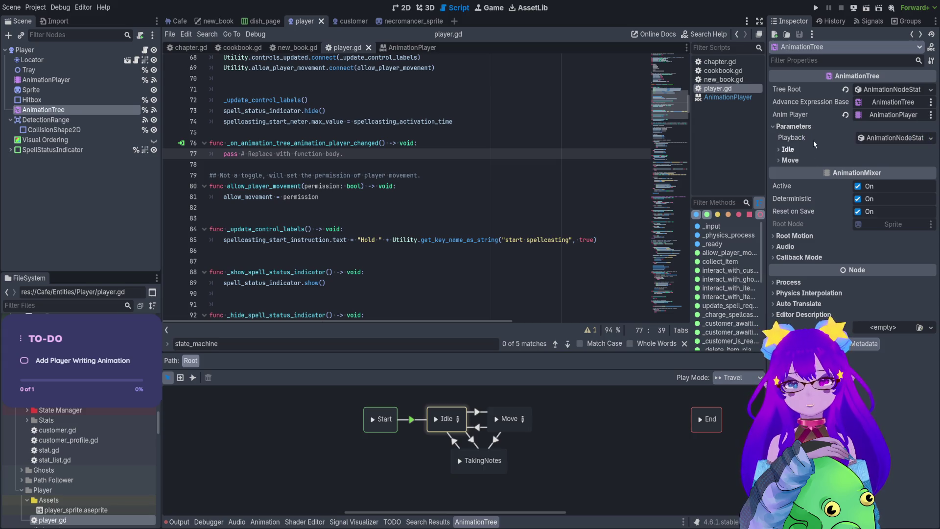
Step: Add a print() debug line for the AnimationTree's playback state
{"action": "left_click", "coordinate": [792, 126]}
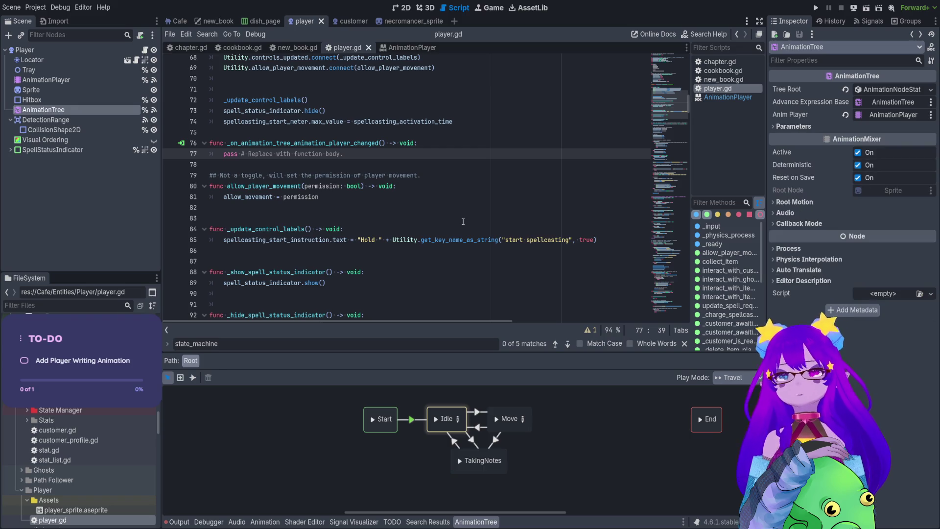
{"action": "scroll", "coordinate": [393, 174], "scroll_direction": "up", "scroll_amount": 1}
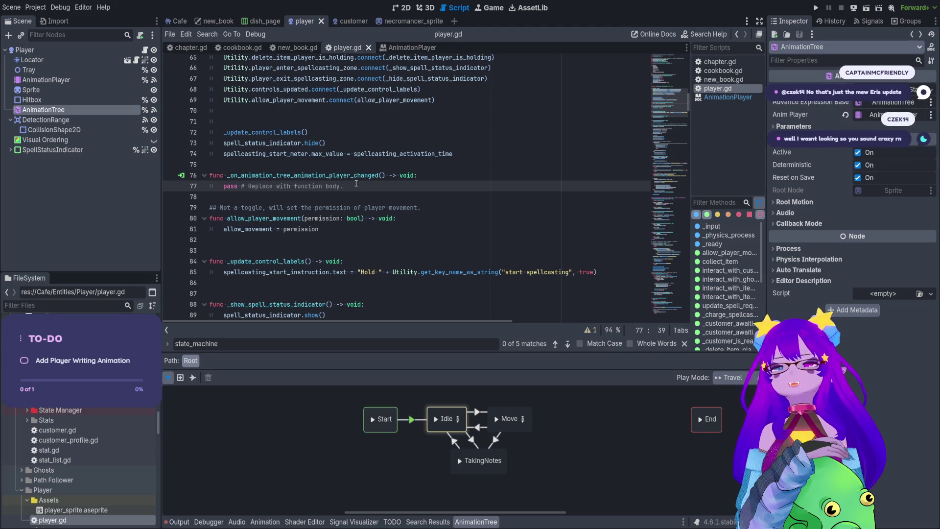
{"action": "left_click_drag", "start_coordinate": [344, 186], "coordinate": [223, 186]}
{"action": "scroll", "coordinate": [317, 193], "scroll_direction": "up", "scroll_amount": 4}
{"action": "scroll", "coordinate": [317, 192], "scroll_direction": "down", "scroll_amount": 2}
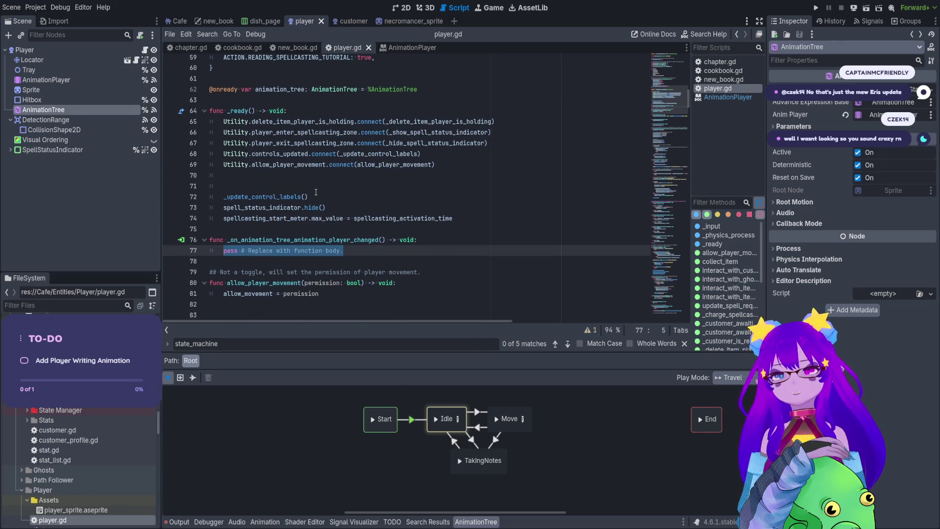
{"action": "type", "text": "print("}
{"action": "scroll", "coordinate": [316, 192], "scroll_direction": "down", "scroll_amount": 13}
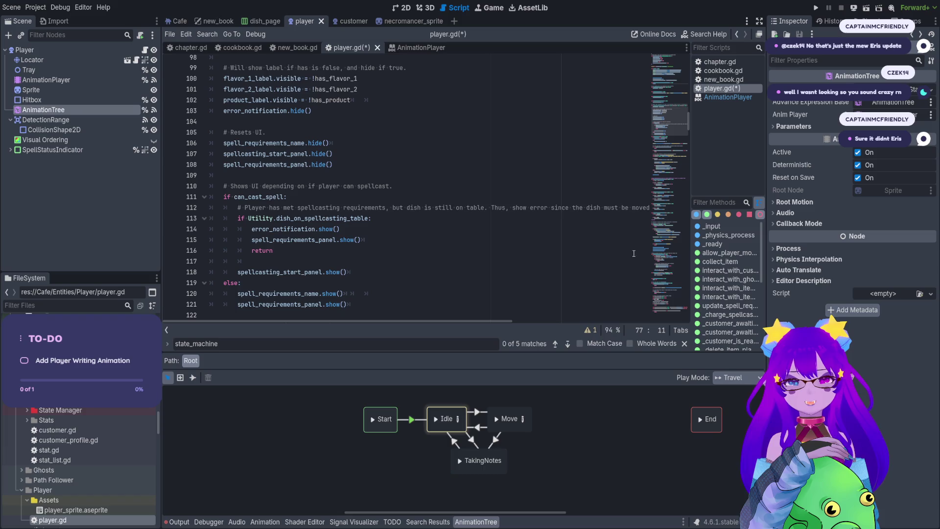
{"action": "scroll", "coordinate": [681, 157], "scroll_direction": "down", "scroll_amount": 10}
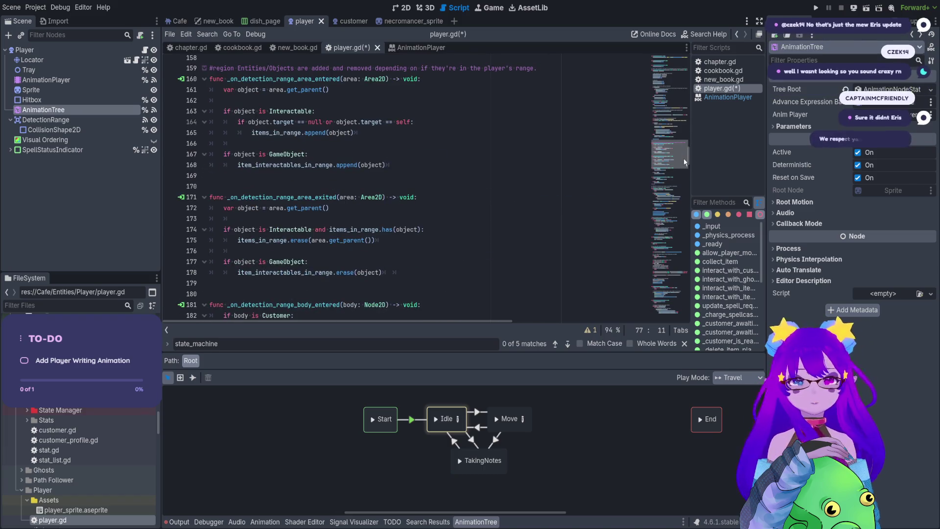
{"action": "left_click_drag", "start_coordinate": [683, 162], "coordinate": [678, 191]}
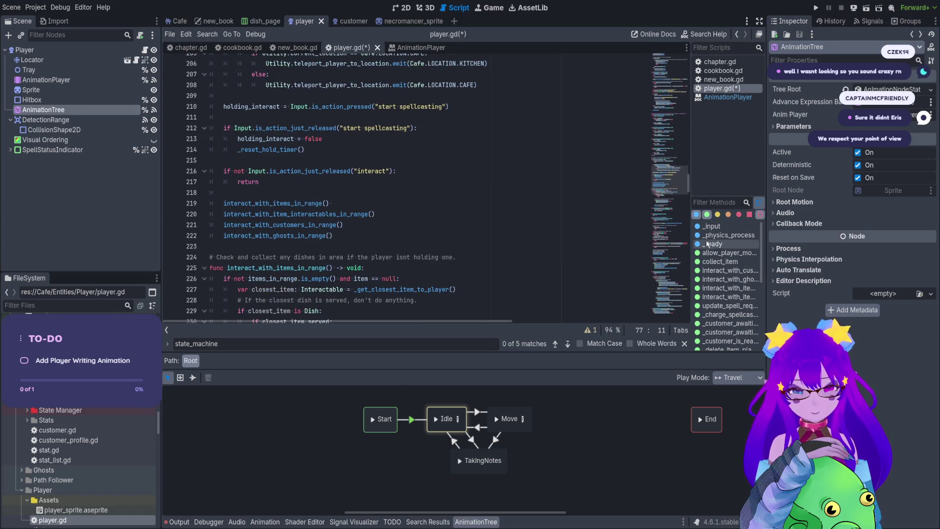
{"action": "scroll", "coordinate": [734, 260], "scroll_direction": "down", "scroll_amount": 3}
{"action": "scroll", "coordinate": [734, 262], "scroll_direction": "up", "scroll_amount": 3}
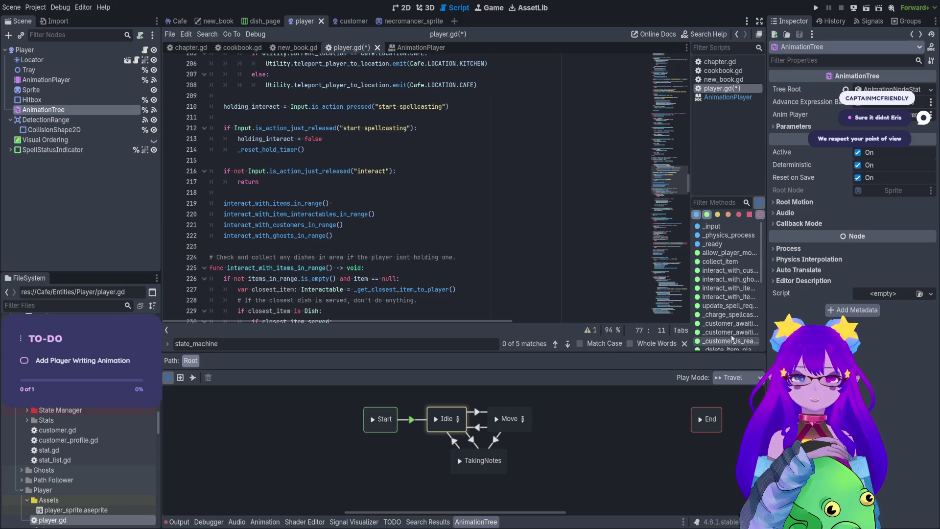
Step: Inspect interact_with_customers_in_range's TAKING_NOTES_ANIMATION travel and its parameters/playback lookup
{"action": "left_click", "coordinate": [728, 279]}
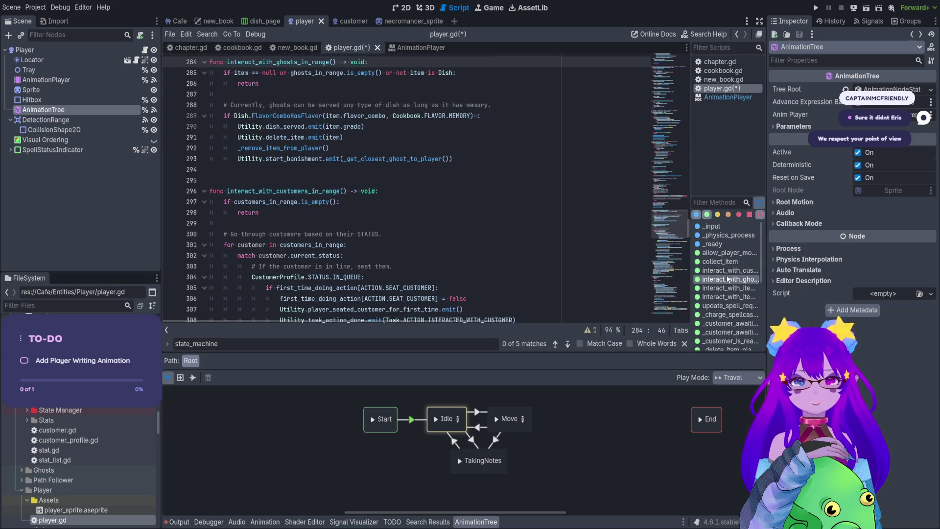
{"action": "left_click", "coordinate": [728, 270]}
{"action": "scroll", "coordinate": [445, 240], "scroll_direction": "down", "scroll_amount": 5}
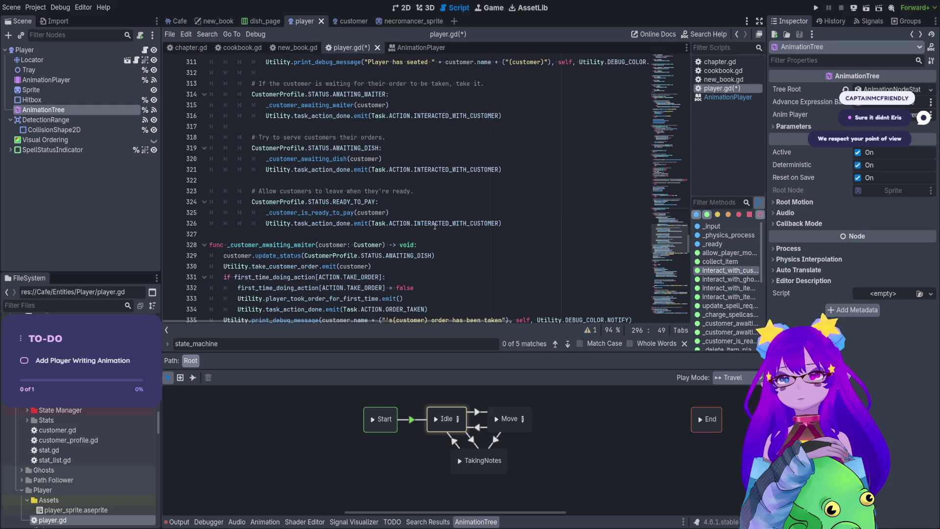
{"action": "scroll", "coordinate": [357, 185], "scroll_direction": "up", "scroll_amount": 2}
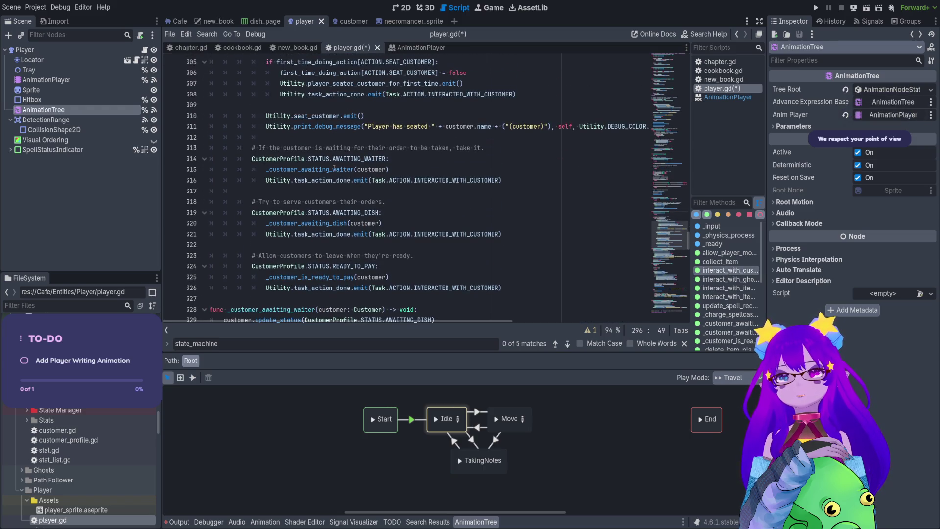
{"action": "left_click", "coordinate": [334, 169], "text": "ctrl"}
{"action": "left_click", "coordinate": [437, 276]}
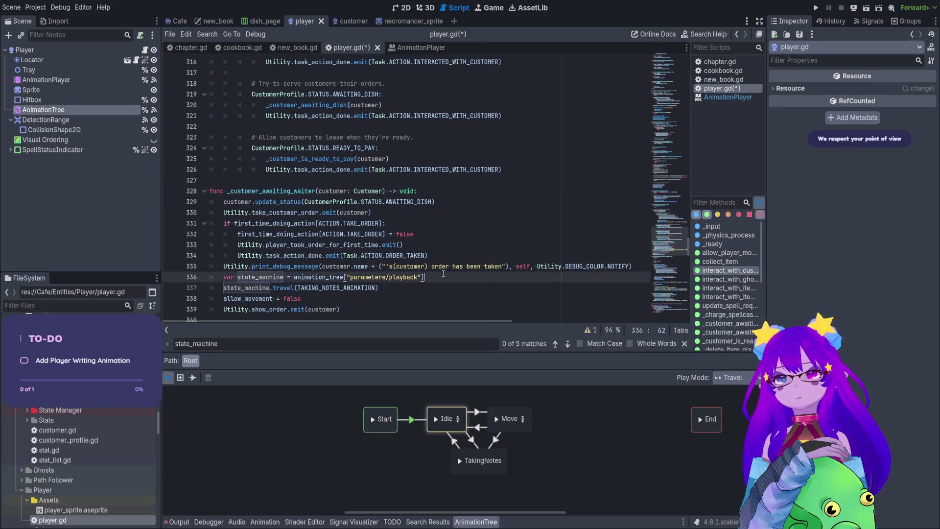
{"action": "scroll", "coordinate": [440, 272], "scroll_direction": "down", "scroll_amount": 1}
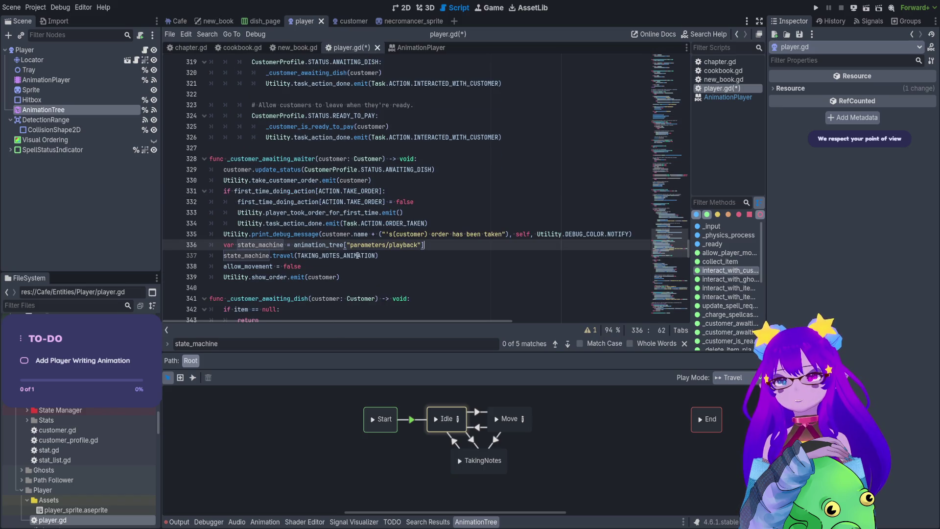
{"action": "left_click", "coordinate": [365, 256]}
{"action": "left_click", "coordinate": [411, 246]}
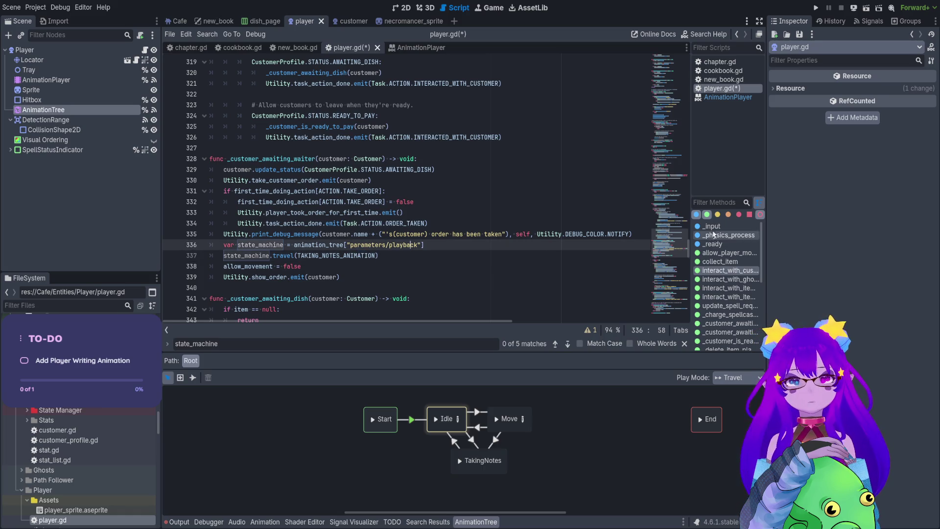
Step: Jump to the playback debug line in _physics_process and run the game with F5
{"action": "left_click", "coordinate": [730, 235]}
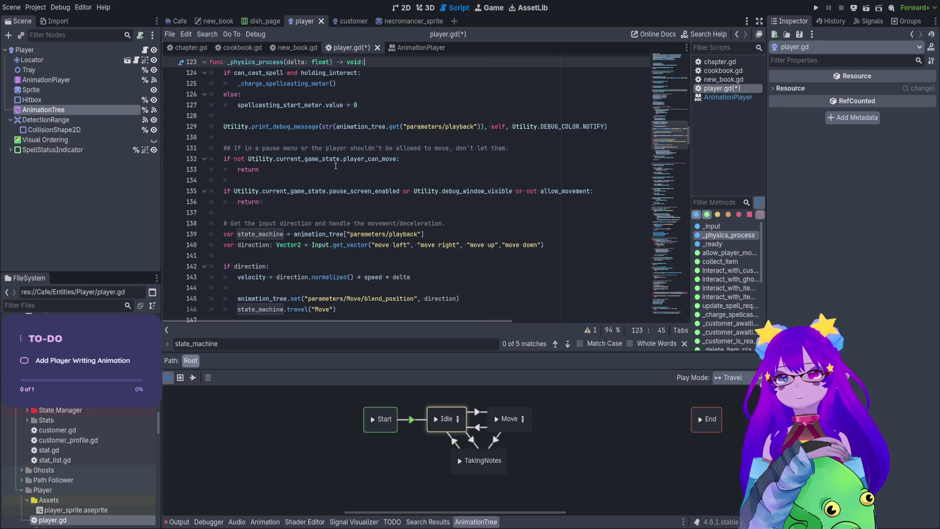
{"action": "scroll", "coordinate": [469, 155], "scroll_direction": "up", "scroll_amount": 1}
{"action": "left_click", "coordinate": [409, 158]}
{"action": "key", "text": "F5"}
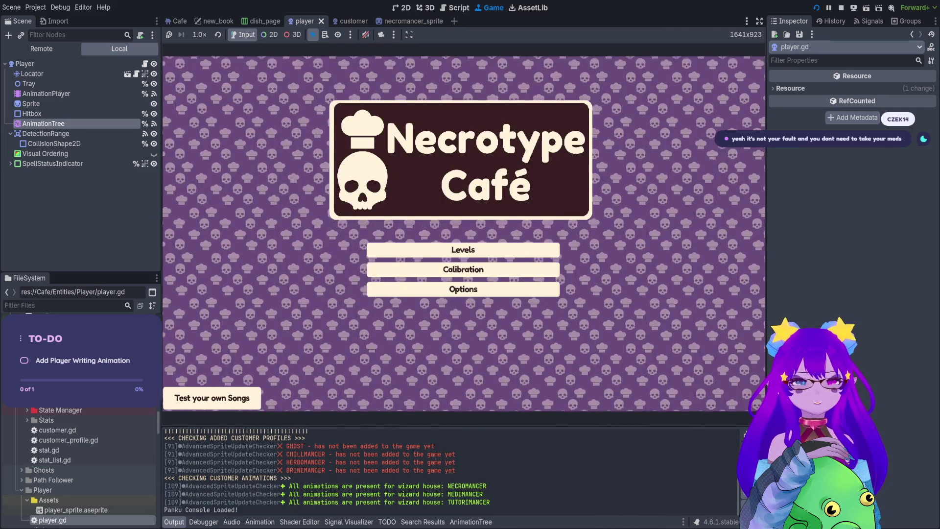
Step: Enter a café level through Levels on the title menu, then stop the game with F8
{"action": "key", "text": "Return"}
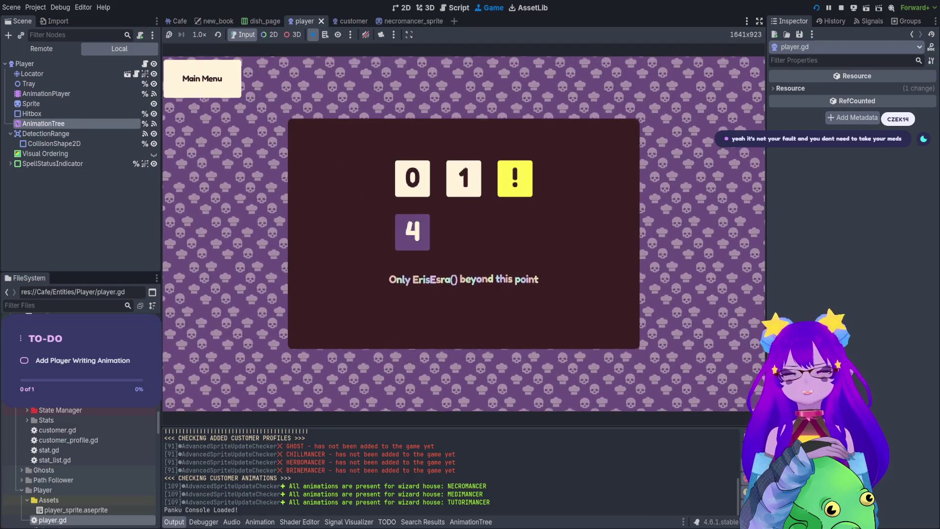
{"action": "key", "text": "Return"}
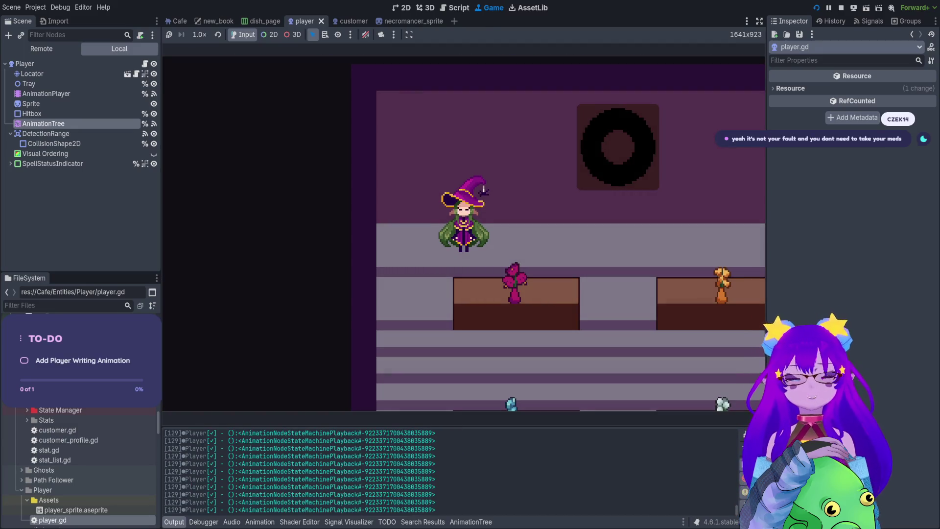
{"action": "key", "text": "F8"}
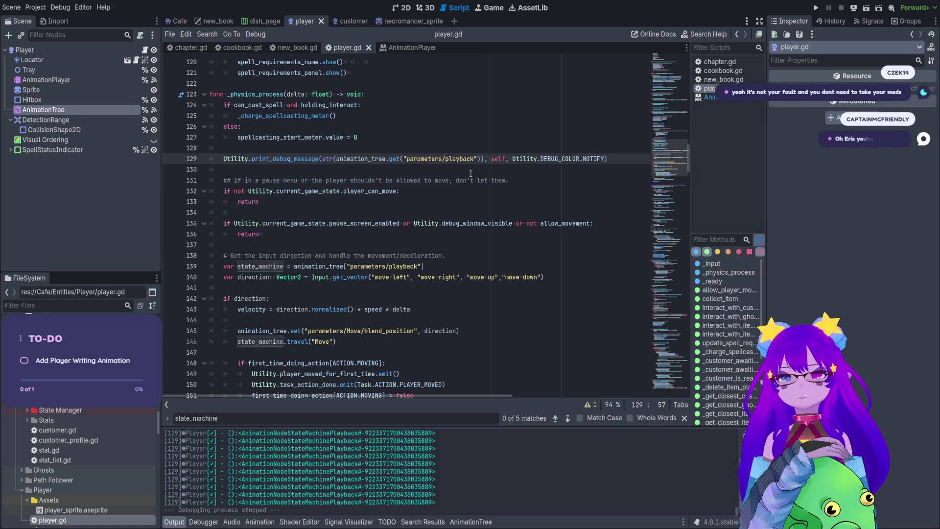
Step: Remove the stray dot from the playback lookup on line 129
{"action": "left_click", "coordinate": [481, 159]}
{"action": "type", "text": "."}
{"action": "left_click_drag", "start_coordinate": [443, 159], "coordinate": [463, 159]}
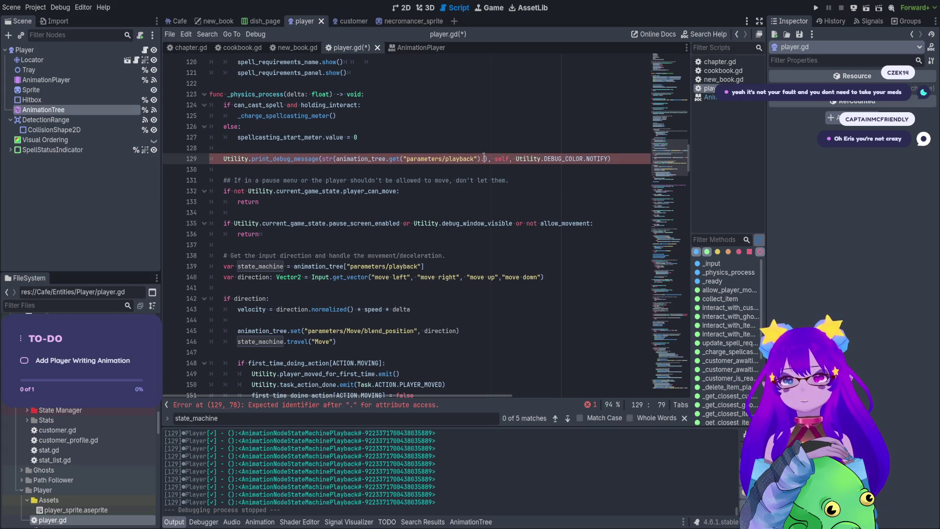
{"action": "key", "text": "BackSpace"}
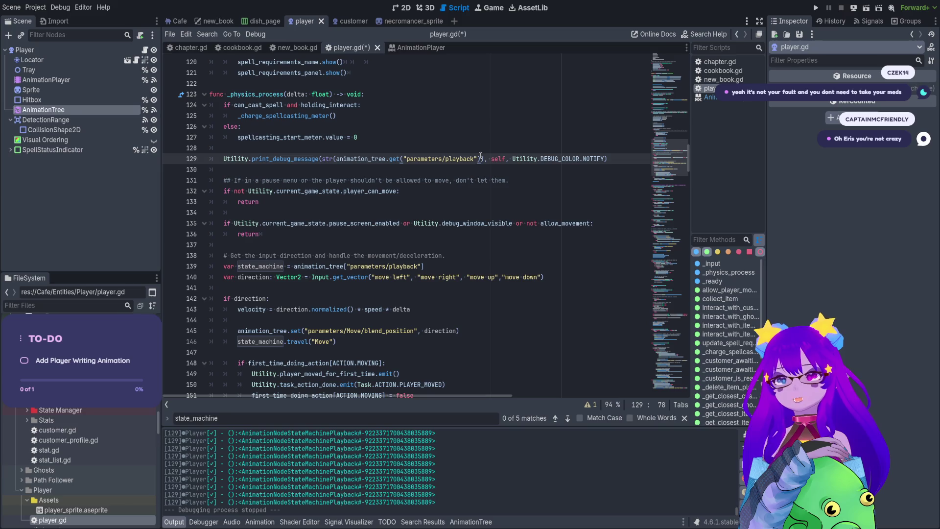
Step: Paste line 139's bracketed playback lookup over line 129's get() call, save, and run with F5
{"action": "left_click", "coordinate": [423, 266]}
{"action": "type", "text": "]"}
{"action": "left_click_drag", "start_coordinate": [432, 266], "coordinate": [294, 266]}
{"action": "key", "text": "ctrl+c"}
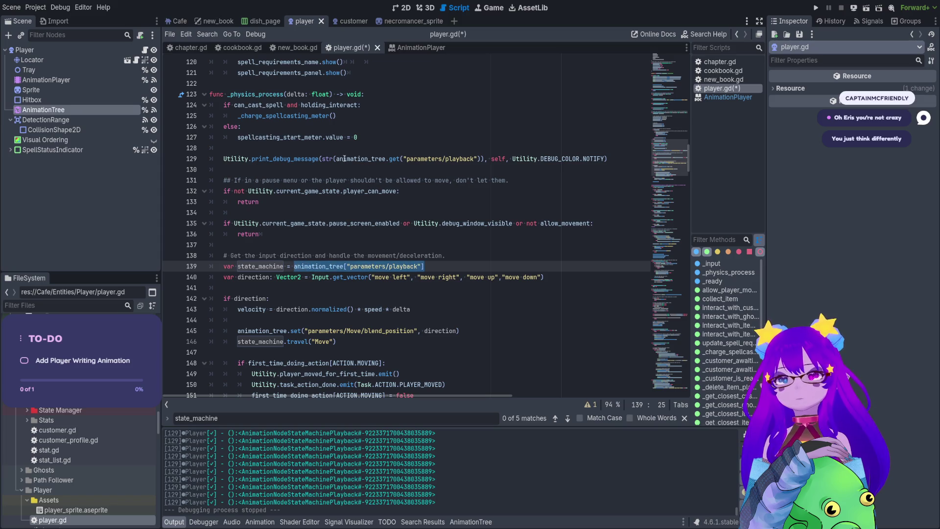
{"action": "left_click_drag", "start_coordinate": [336, 159], "coordinate": [482, 159]}
{"action": "key", "text": "ctrl+v"}
{"action": "key", "text": "ctrl+s"}
{"action": "key", "text": "F5"}
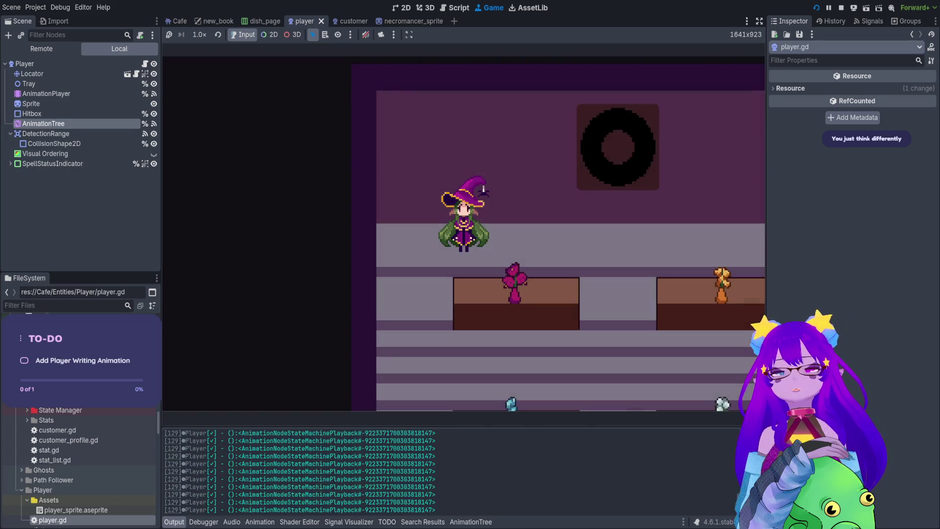
Step: Stop the running café level with the editor's Stop button
{"action": "left_click", "coordinate": [840, 8]}
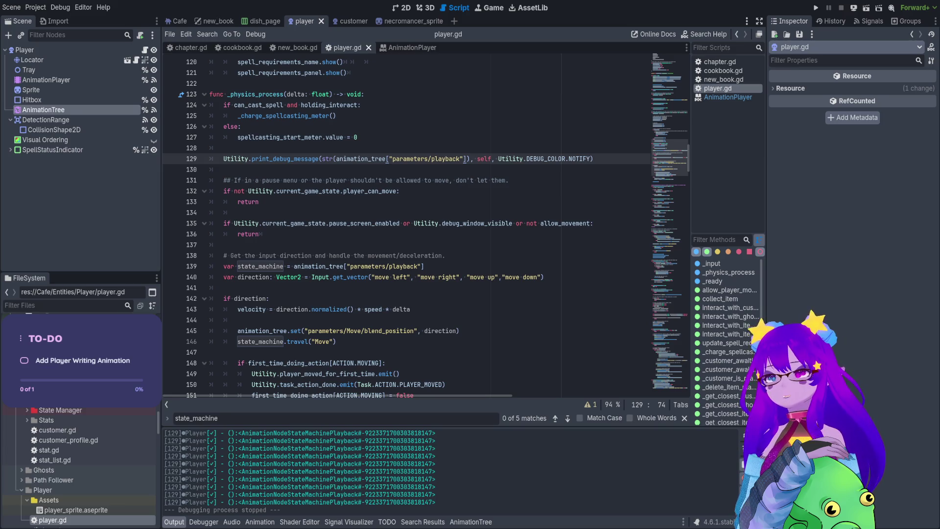
Step: Change the line 129 debug print to output state_machine.get_current_node()
{"action": "left_click", "coordinate": [33, 196]}
{"action": "scroll", "coordinate": [449, 164], "scroll_direction": "up", "scroll_amount": 1}
{"action": "left_click", "coordinate": [439, 191]}
{"action": "left_click_drag", "start_coordinate": [471, 191], "coordinate": [321, 191]}
{"action": "type", "text": "state_machine.get_current_node()"}
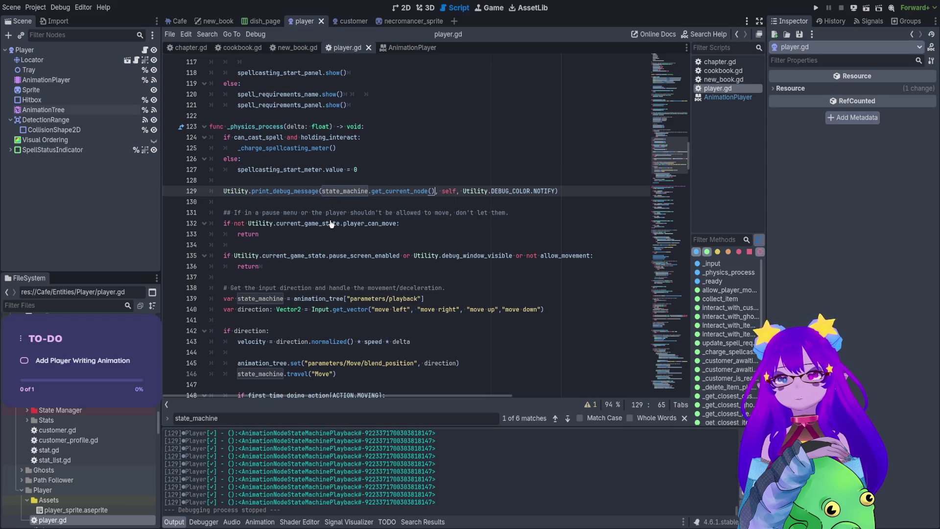
{"action": "double_click", "coordinate": [260, 298]}
{"action": "left_click", "coordinate": [368, 191]}
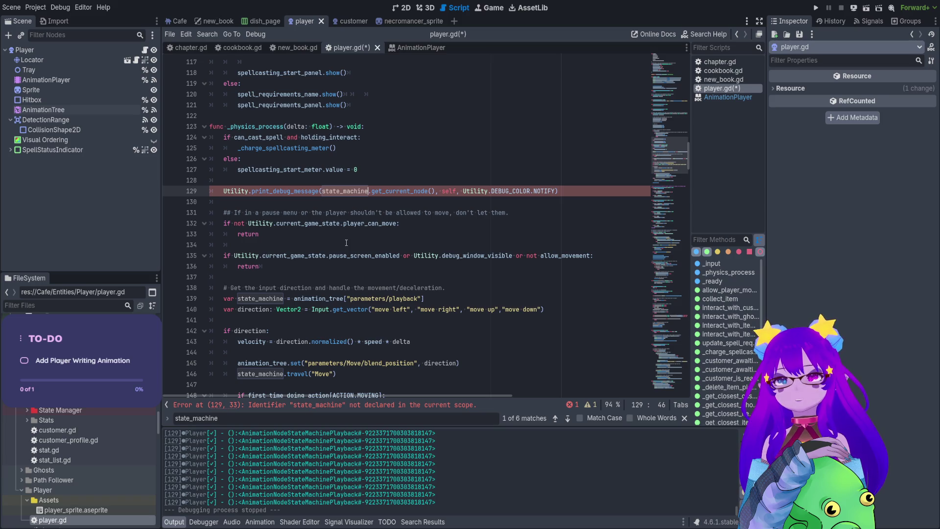
{"action": "double_click", "coordinate": [265, 298]}
Step: Delete the empty _on_animation_tree_animation_player_changed function from player.gd
{"action": "scroll", "coordinate": [322, 180], "scroll_direction": "up", "scroll_amount": 5}
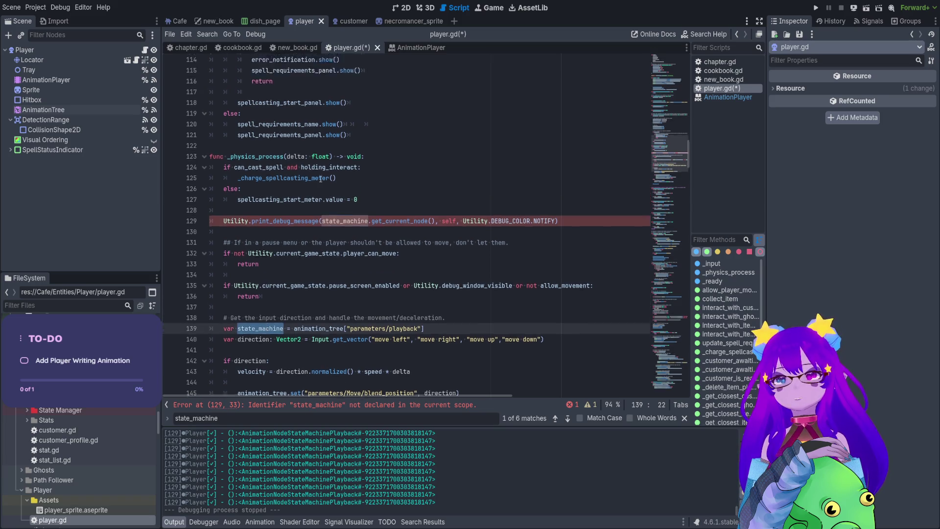
{"action": "scroll", "coordinate": [317, 215], "scroll_direction": "up", "scroll_amount": 15}
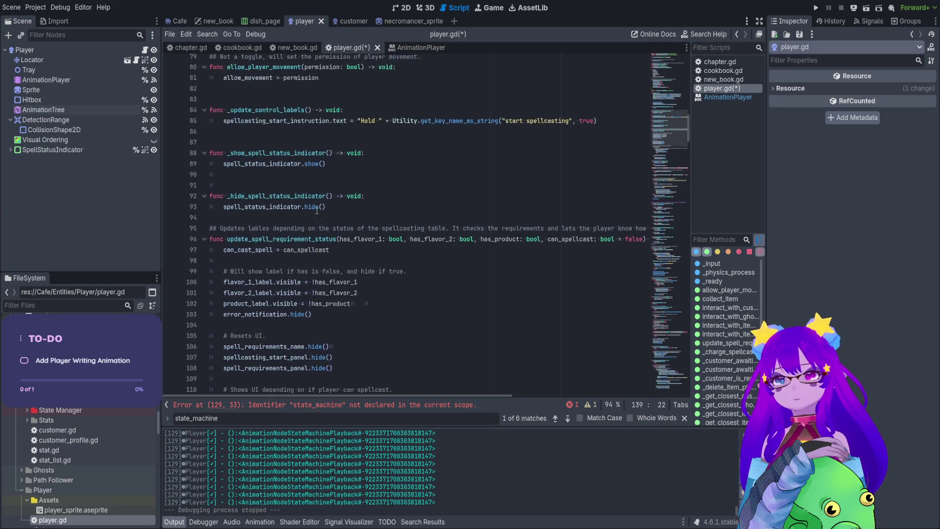
{"action": "scroll", "coordinate": [299, 234], "scroll_direction": "up", "scroll_amount": 5}
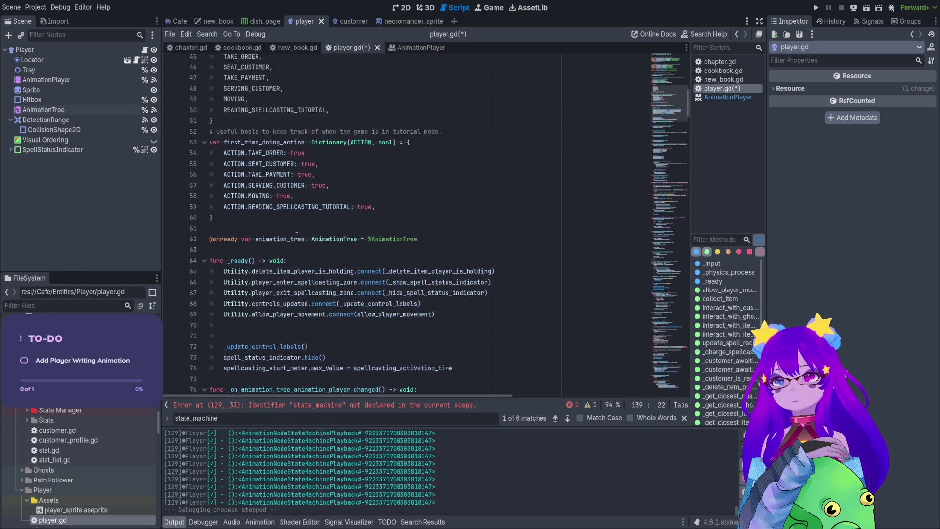
{"action": "scroll", "coordinate": [293, 244], "scroll_direction": "down", "scroll_amount": 6}
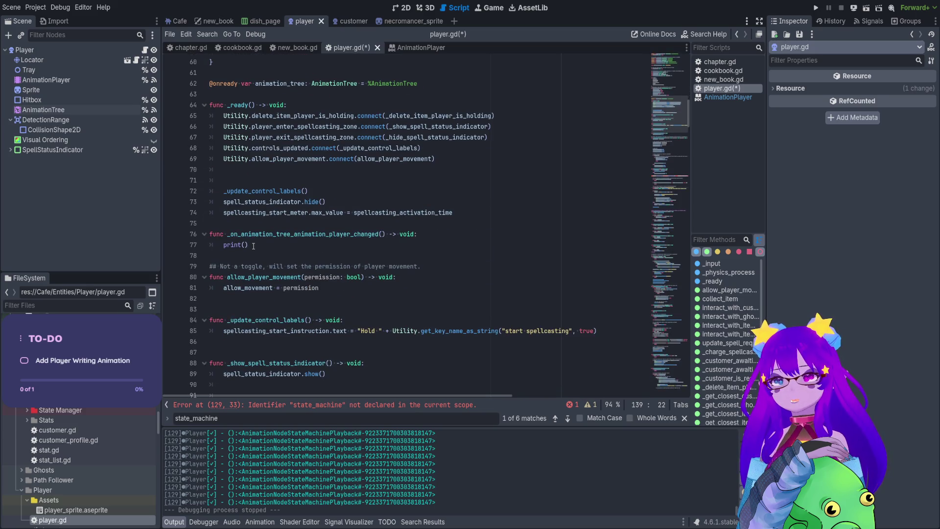
{"action": "left_click", "coordinate": [249, 243]}
{"action": "left_click", "coordinate": [288, 234]}
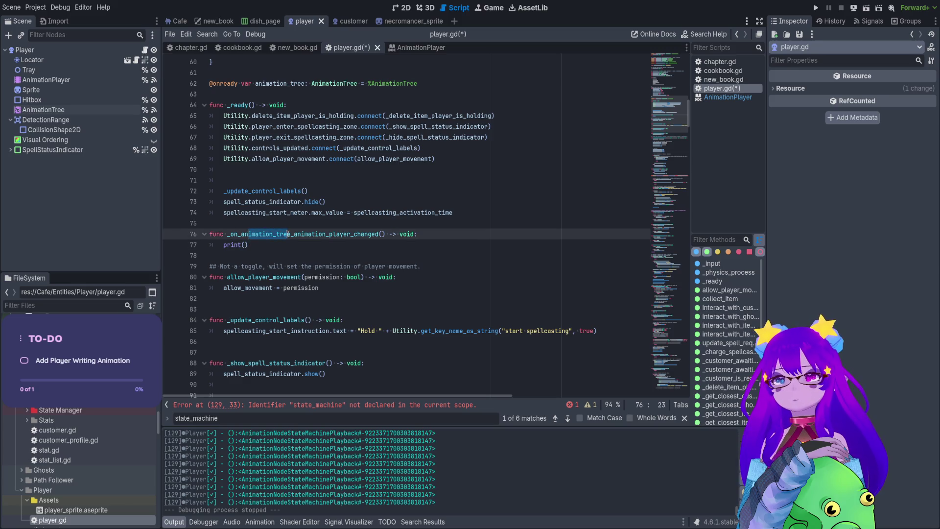
{"action": "double_click", "coordinate": [289, 234]}
{"action": "key", "text": "ctrl+f"}
{"action": "left_click_drag", "start_coordinate": [255, 245], "coordinate": [211, 223]}
{"action": "key", "text": "BackSpace"}
{"action": "key", "text": "Tab"}
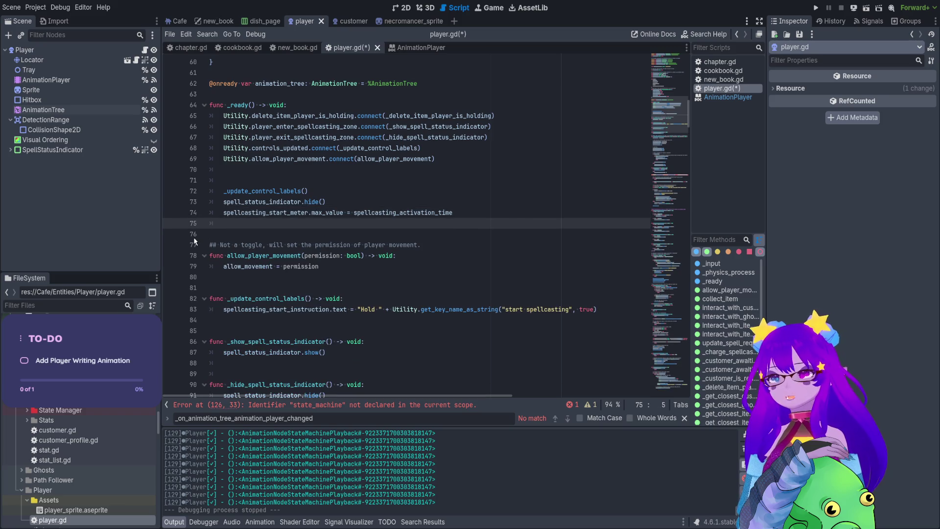
Step: Save player.gd and browse its _input, _physics_process and _ready functions
{"action": "key", "text": "ctrl+s"}
{"action": "left_click", "coordinate": [712, 263]}
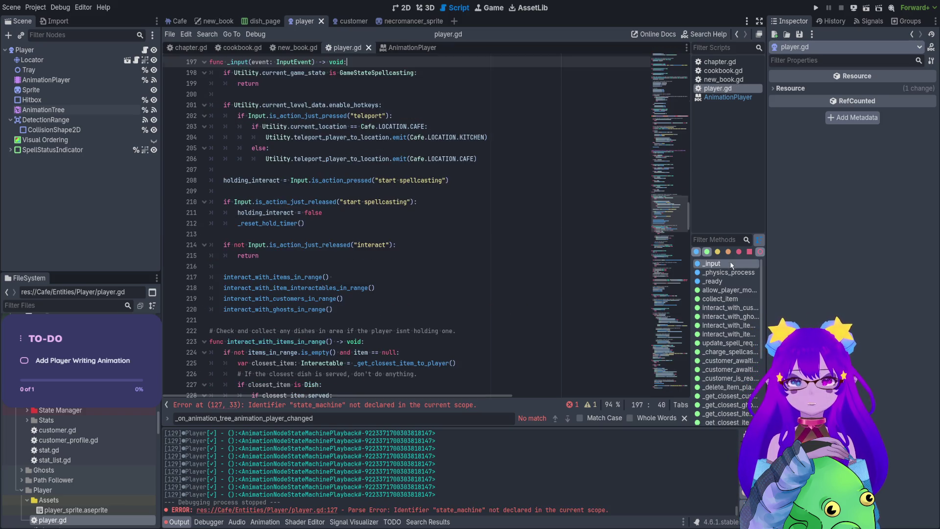
{"action": "scroll", "coordinate": [513, 259], "scroll_direction": "up", "scroll_amount": 5}
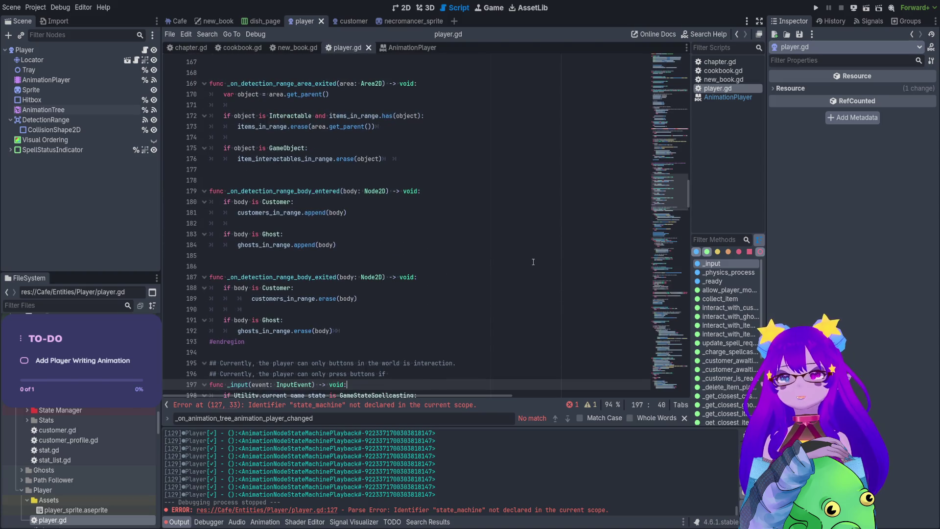
{"action": "left_click", "coordinate": [725, 272]}
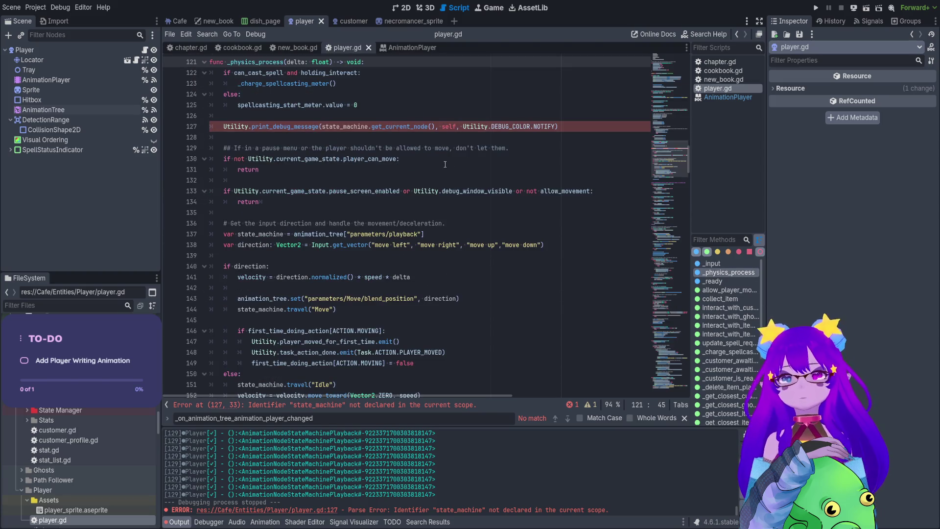
{"action": "scroll", "coordinate": [439, 159], "scroll_direction": "up", "scroll_amount": 3}
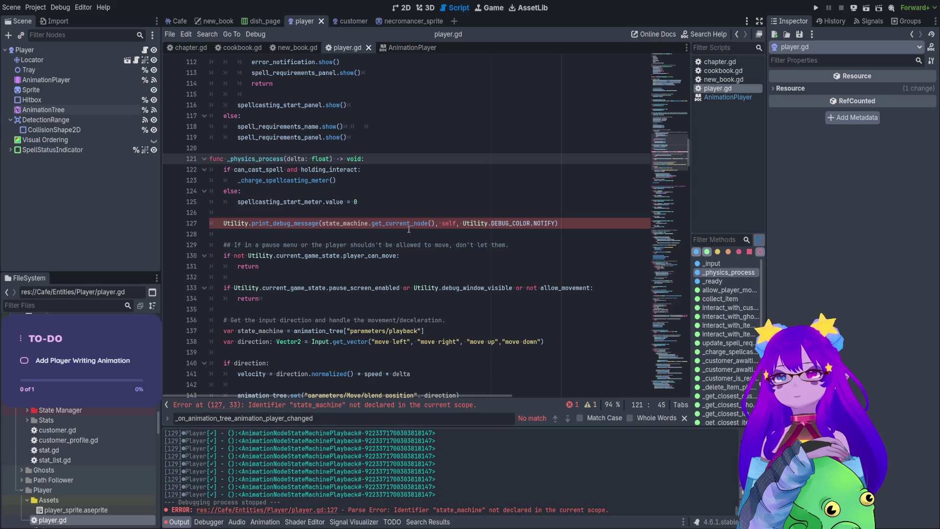
{"action": "scroll", "coordinate": [326, 196], "scroll_direction": "up", "scroll_amount": 2}
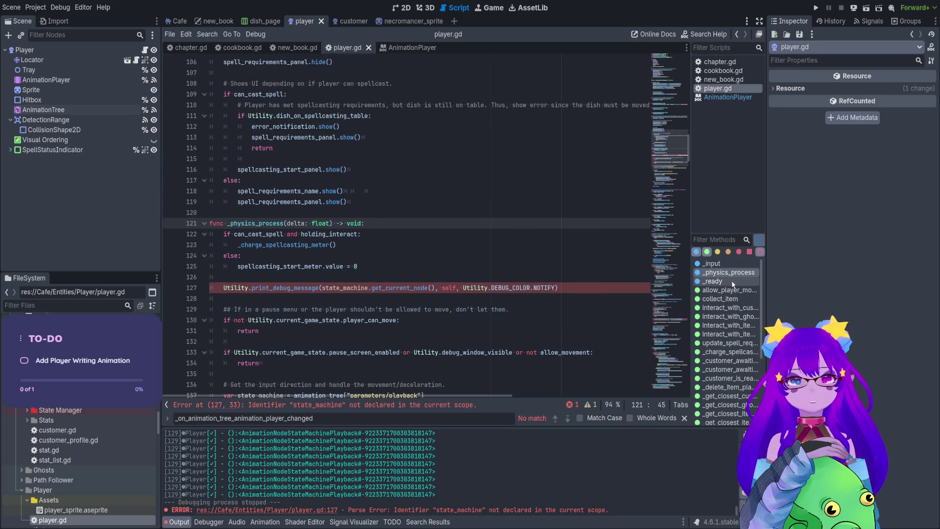
{"action": "left_click", "coordinate": [712, 281]}
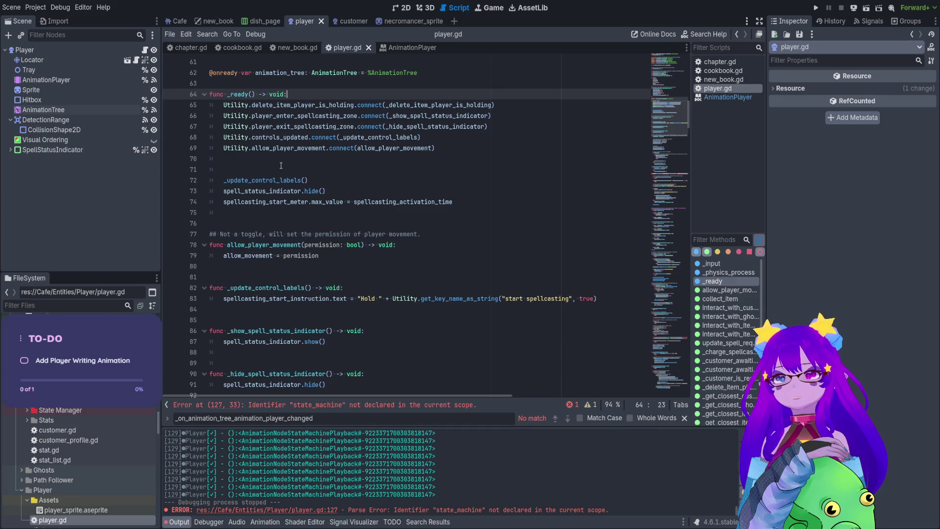
{"action": "scroll", "coordinate": [274, 235], "scroll_direction": "up", "scroll_amount": 1}
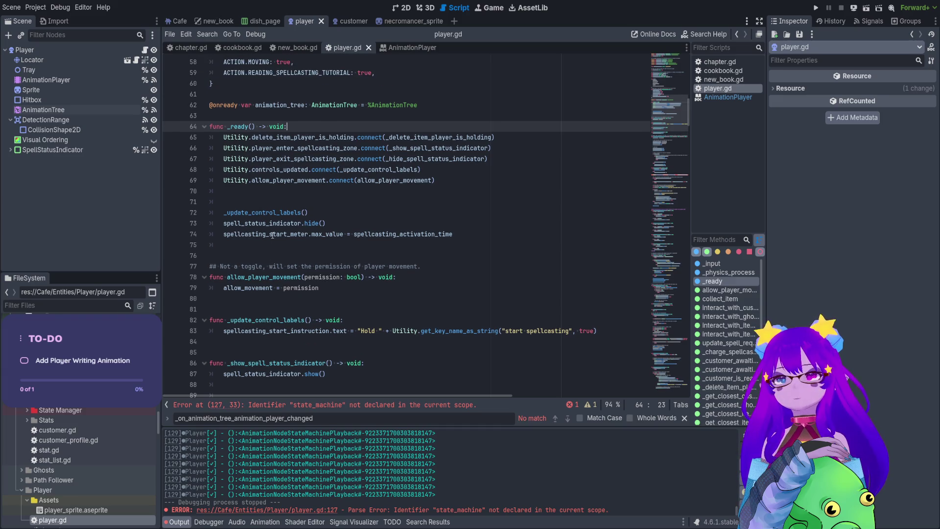
{"action": "scroll", "coordinate": [286, 282], "scroll_direction": "up", "scroll_amount": 5}
{"action": "scroll", "coordinate": [286, 282], "scroll_direction": "up", "scroll_amount": 8}
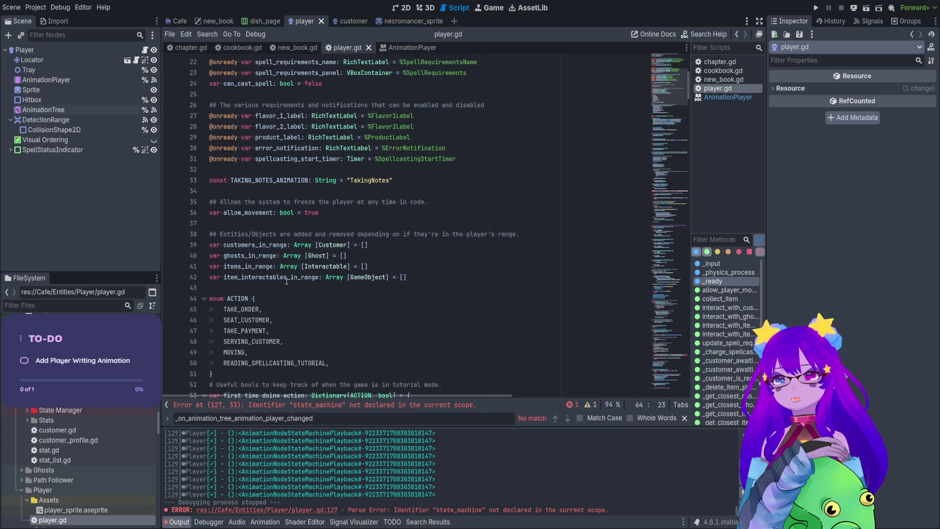
{"action": "scroll", "coordinate": [317, 222], "scroll_direction": "up", "scroll_amount": 4}
{"action": "scroll", "coordinate": [318, 223], "scroll_direction": "down", "scroll_amount": 12}
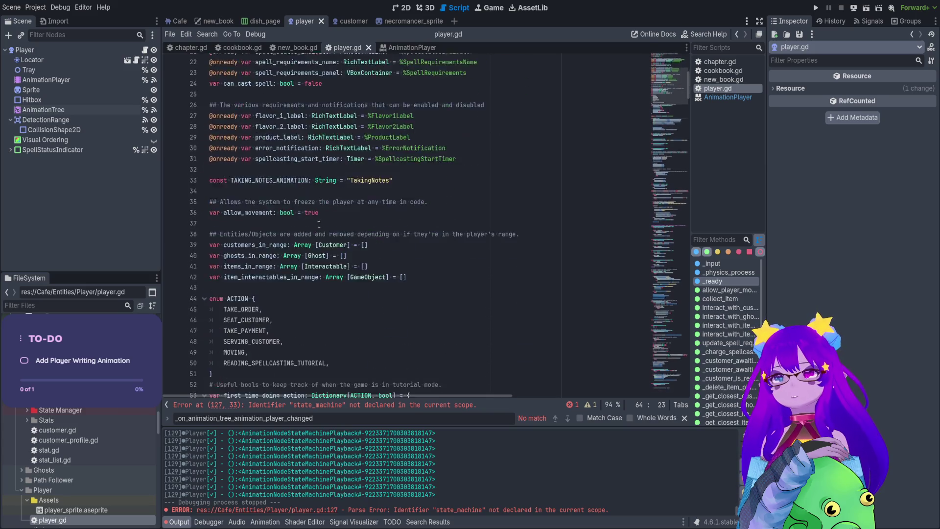
{"action": "scroll", "coordinate": [319, 223], "scroll_direction": "down", "scroll_amount": 3}
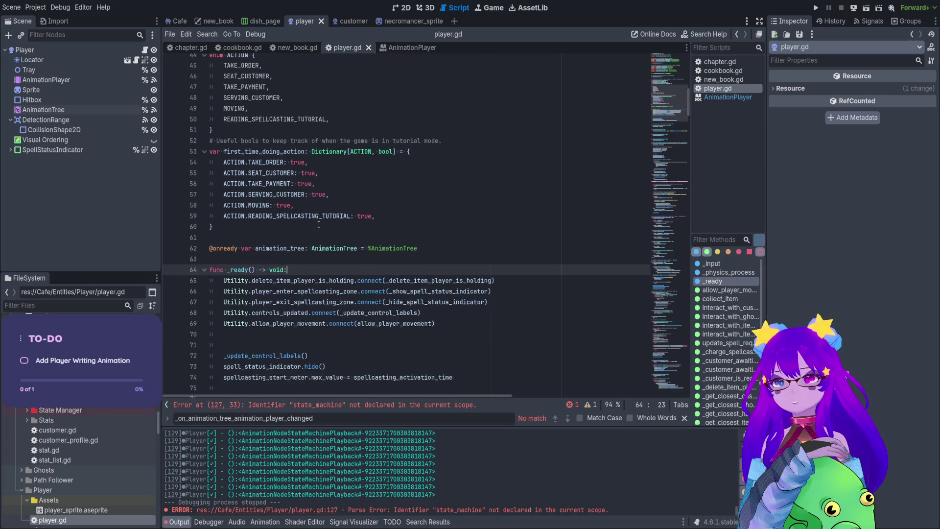
{"action": "scroll", "coordinate": [318, 237], "scroll_direction": "down", "scroll_amount": 3}
Step: Search player.gd for animation_tree and step through its matches to line 334
{"action": "double_click", "coordinate": [279, 105]}
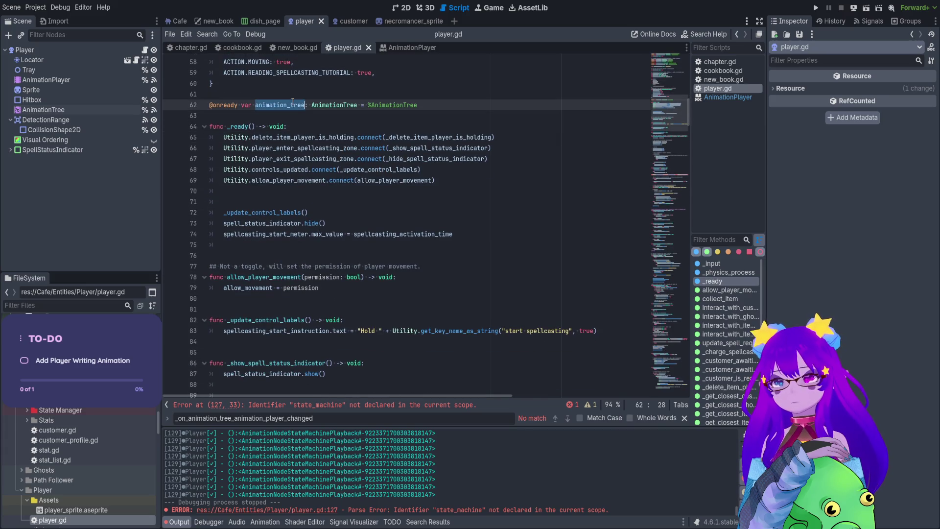
{"action": "key", "text": "ctrl+f"}
{"action": "left_click", "coordinate": [568, 418]}
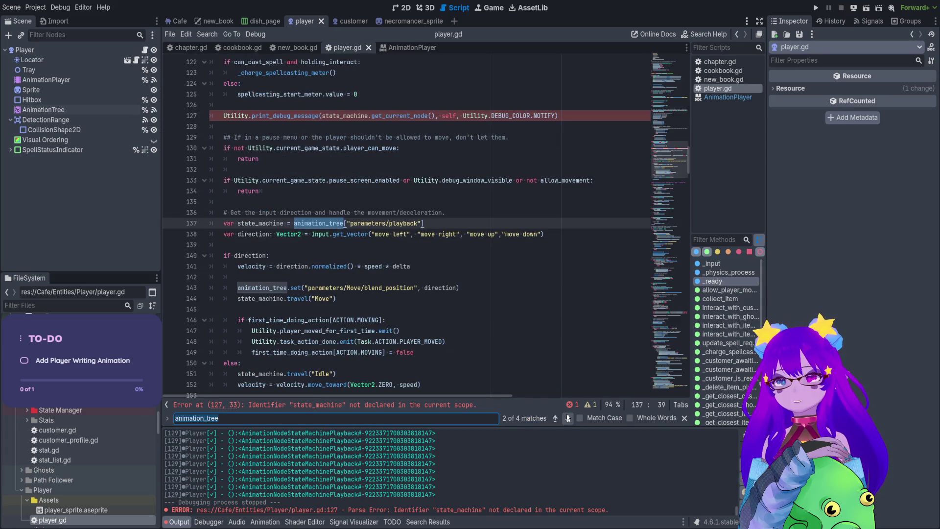
{"action": "left_click", "coordinate": [568, 417]}
{"action": "left_click", "coordinate": [568, 417]}
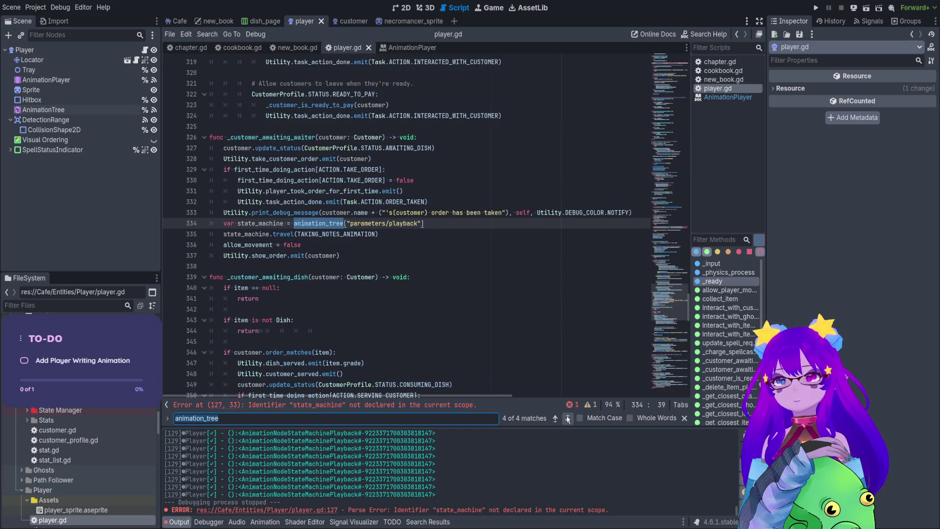
{"action": "left_click", "coordinate": [568, 418]}
{"action": "left_click", "coordinate": [568, 417]}
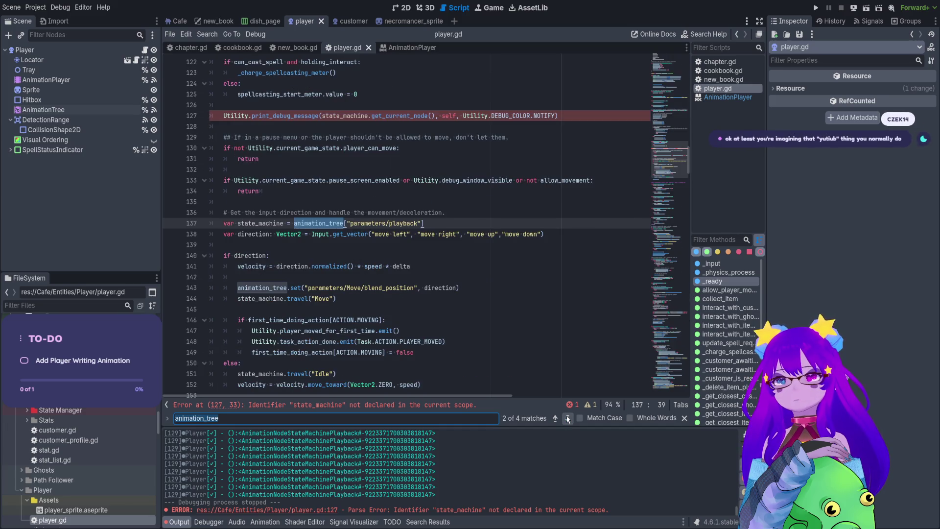
Step: Restore the animation_player_changed handler with a print() call at line 76 via the AnimationTree's signals
{"action": "left_click", "coordinate": [43, 110]}
{"action": "left_click", "coordinate": [833, 21]}
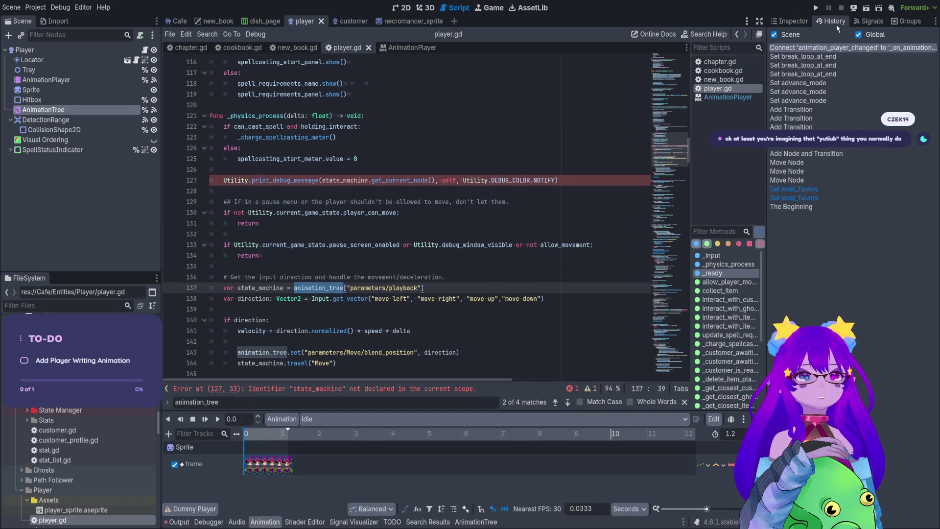
{"action": "left_click", "coordinate": [869, 21]}
{"action": "double_click", "coordinate": [839, 70]}
{"action": "scroll", "coordinate": [418, 183], "scroll_direction": "up", "scroll_amount": 4}
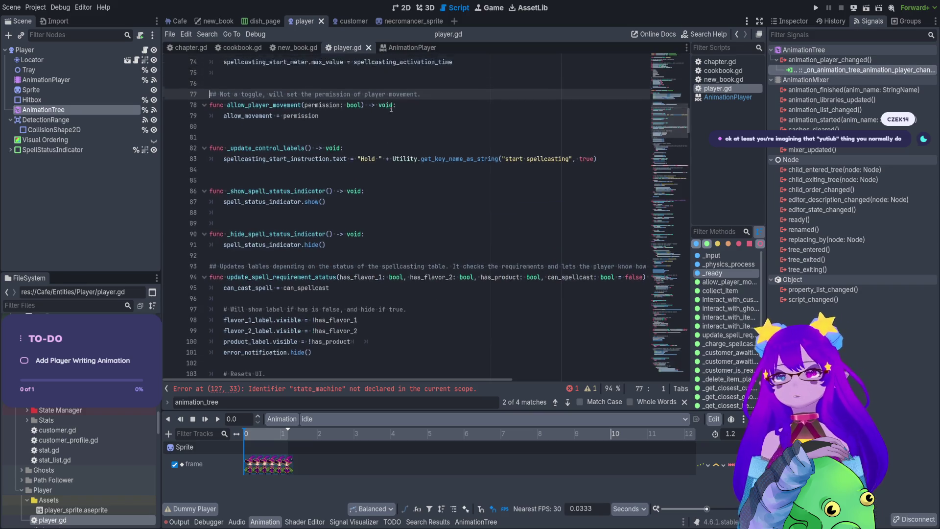
{"action": "left_click", "coordinate": [417, 183]}
{"action": "key", "text": "ctrl+z"}
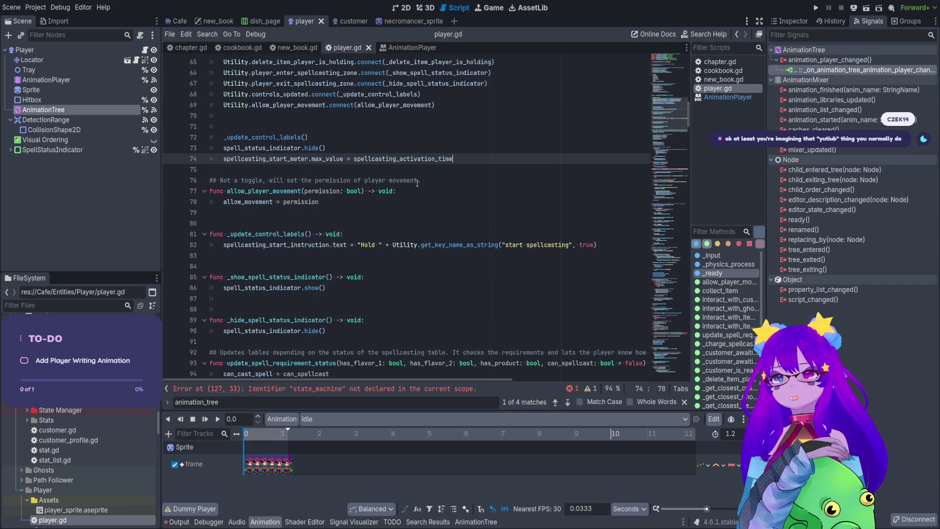
{"action": "type", "text": "print()"}
{"action": "left_click", "coordinate": [417, 191]}
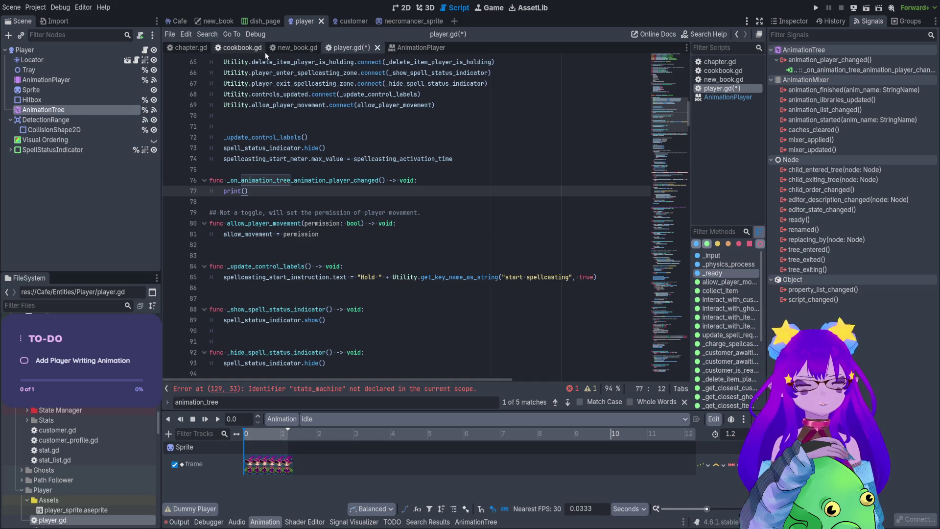
{"action": "scroll", "coordinate": [373, 173], "scroll_direction": "down", "scroll_amount": 1}
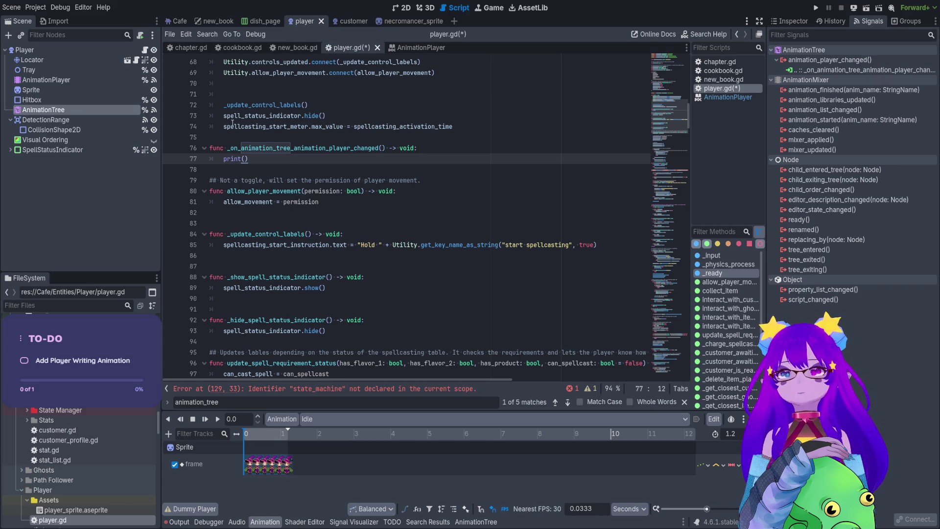
Step: Connect the AnimationTree's animation_finished signal and delete the generated handler stub
{"action": "scroll", "coordinate": [232, 123], "scroll_direction": "up", "scroll_amount": 2}
{"action": "double_click", "coordinate": [372, 212]}
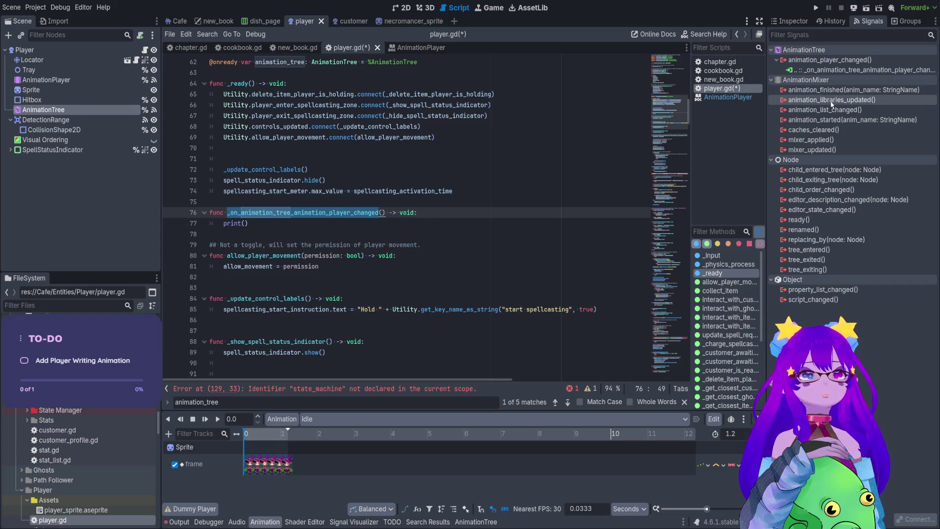
{"action": "left_click", "coordinate": [829, 93]}
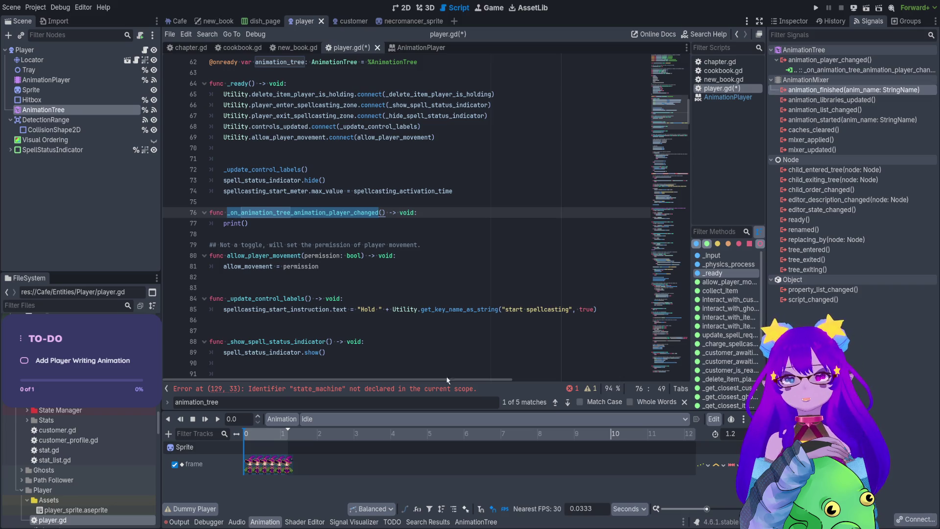
{"action": "key", "text": "Return"}
{"action": "mouse_move", "coordinate": [349, 371]}
{"action": "left_mouse_down"}
{"action": "mouse_move", "coordinate": [206, 349]}
{"action": "mouse_move", "coordinate": [201, 328]}
{"action": "left_mouse_up"}
{"action": "key", "text": "BackSpace"}
{"action": "key", "text": "BackSpace"}
Step: Delete the erroring state_machine debug print on line 129 and save the script
{"action": "scroll", "coordinate": [671, 85], "scroll_direction": "up", "scroll_amount": 20}
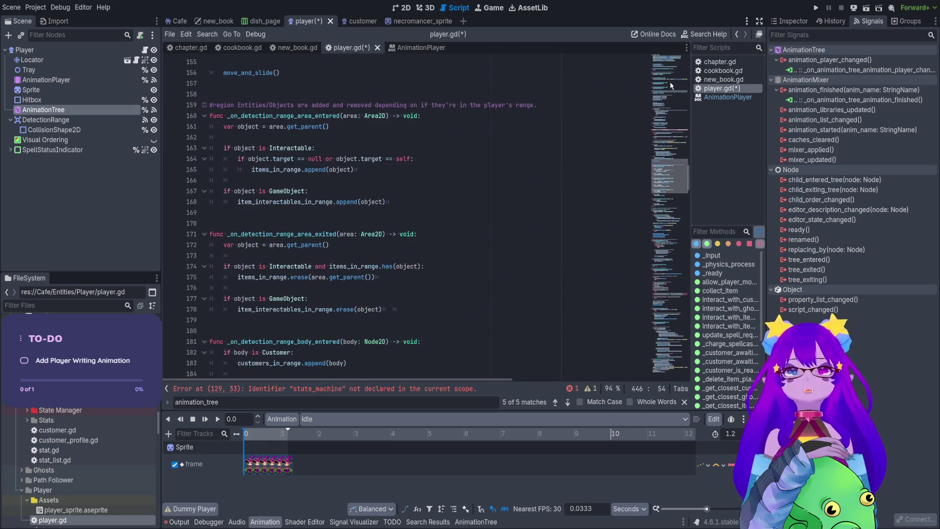
{"action": "scroll", "coordinate": [512, 221], "scroll_direction": "up", "scroll_amount": 12}
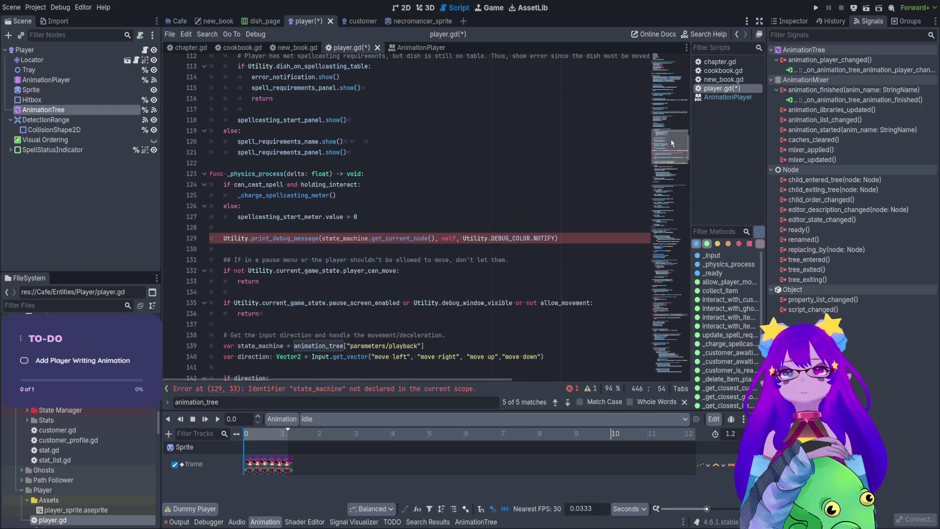
{"action": "left_click", "coordinate": [571, 237]}
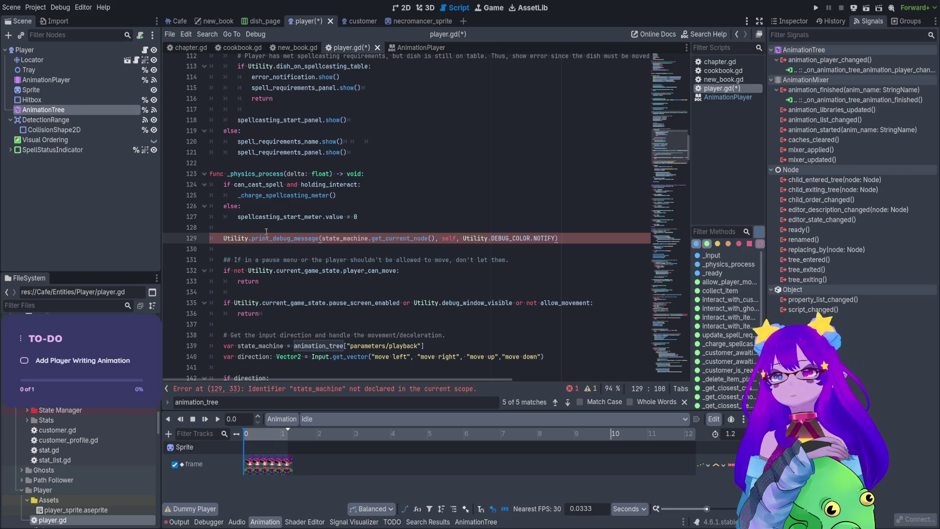
{"action": "scroll", "coordinate": [254, 210], "scroll_direction": "up", "scroll_amount": 4}
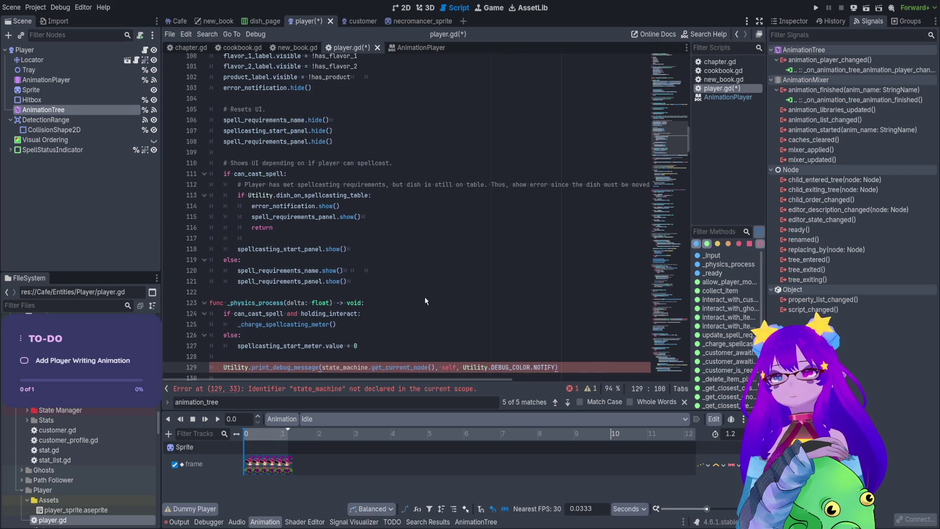
{"action": "scroll", "coordinate": [276, 327], "scroll_direction": "down", "scroll_amount": 2}
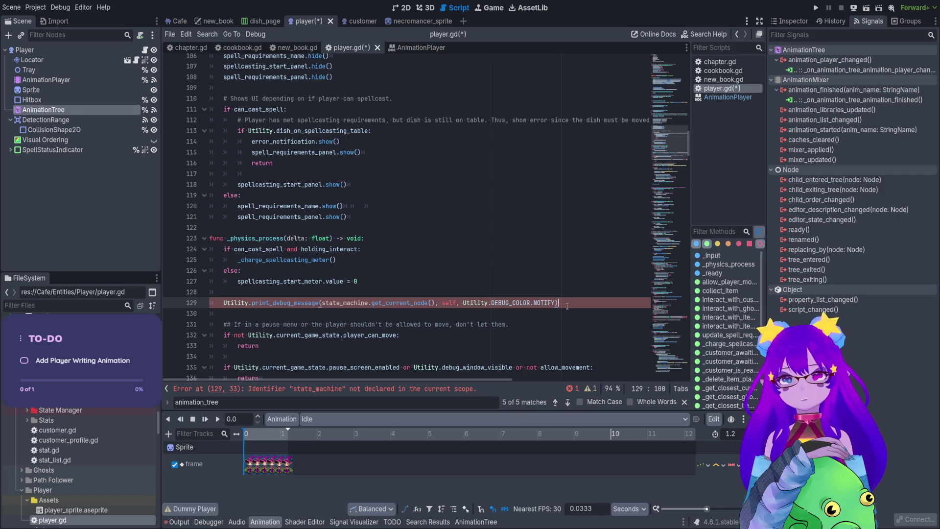
{"action": "left_click_drag", "start_coordinate": [563, 304], "coordinate": [215, 292]}
{"action": "key", "text": "BackSpace"}
{"action": "key", "text": "BackSpace"}
{"action": "key", "text": "ctrl+s"}
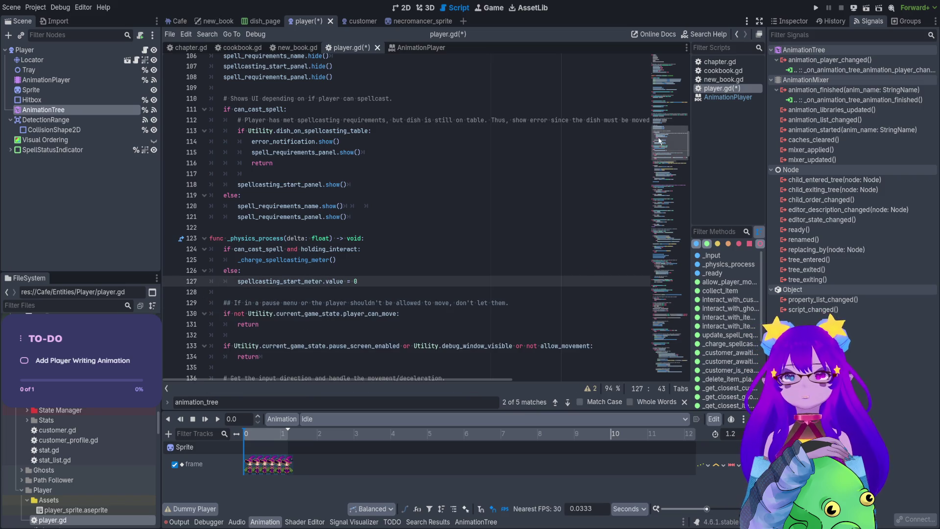
{"action": "double_click", "coordinate": [830, 70]}
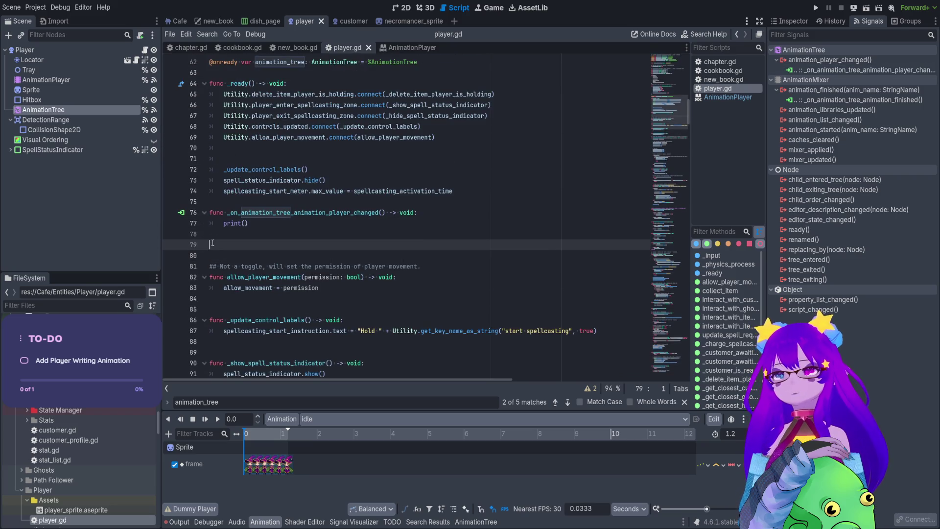
Step: Make the animation_finished handler print anim_name and remove the old player-changed handler
{"action": "left_click", "coordinate": [375, 244]}
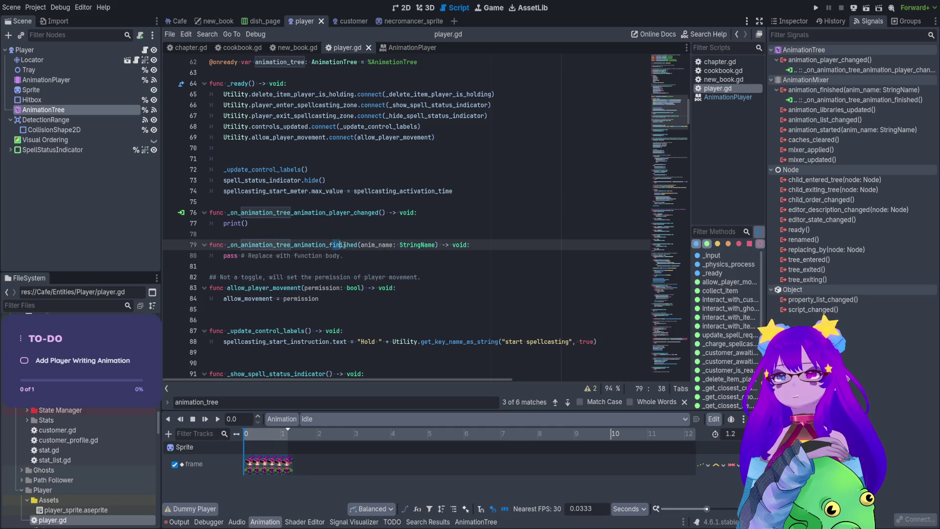
{"action": "left_click", "coordinate": [259, 224]}
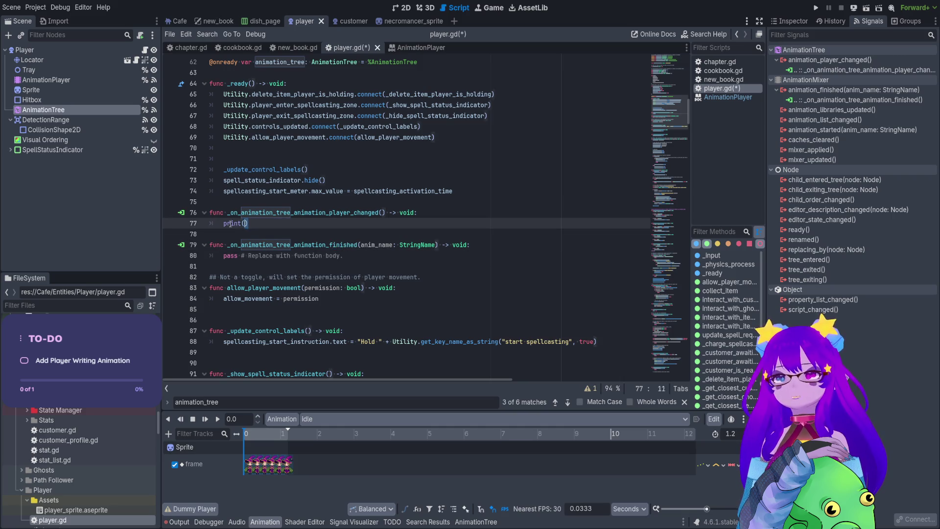
{"action": "key", "text": "shift+Home"}
{"action": "key", "text": "shift+Home"}
{"action": "key", "text": "ctrl+x"}
{"action": "left_click_drag", "start_coordinate": [381, 256], "coordinate": [188, 259]}
{"action": "key", "text": "ctrl+v"}
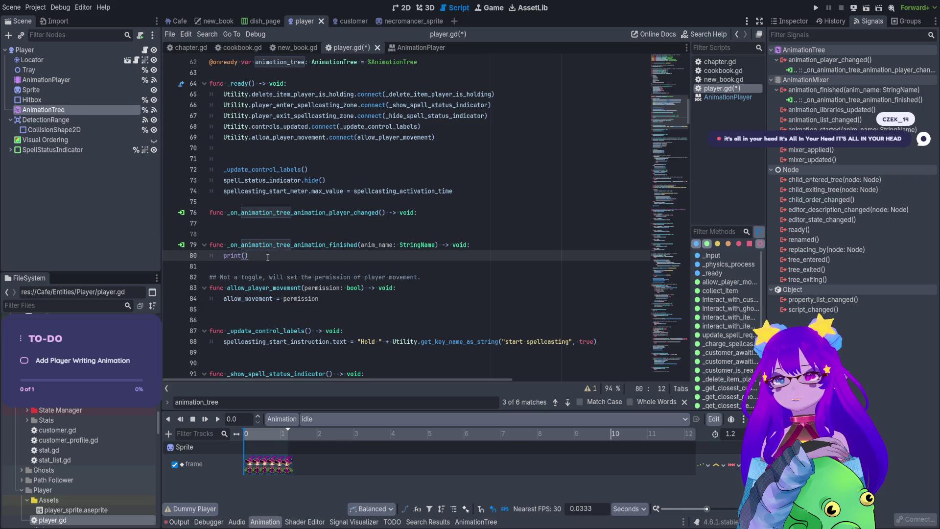
{"action": "double_click", "coordinate": [377, 245]}
{"action": "key", "text": "ctrl+c"}
{"action": "left_click", "coordinate": [241, 255]}
{"action": "key", "text": "ctrl+v"}
{"action": "key", "text": "Up"}
{"action": "key", "text": "Up"}
{"action": "key", "text": "BackSpace"}
{"action": "key", "text": "BackSpace"}
{"action": "key", "text": "shift+Up"}
{"action": "key", "text": "BackSpace"}
Step: Disconnect the animation_player_changed signal, save the script, and run the project
{"action": "left_click", "coordinate": [863, 73]}
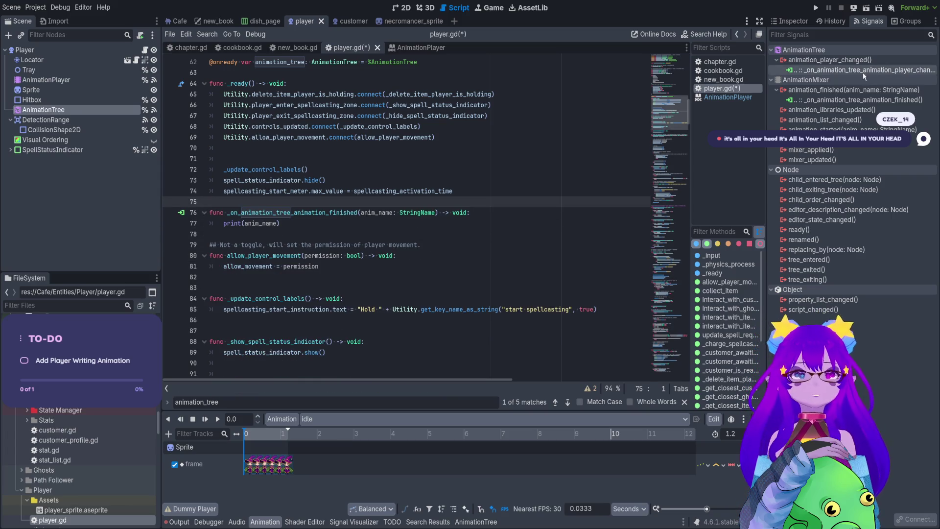
{"action": "key", "text": "Delete"}
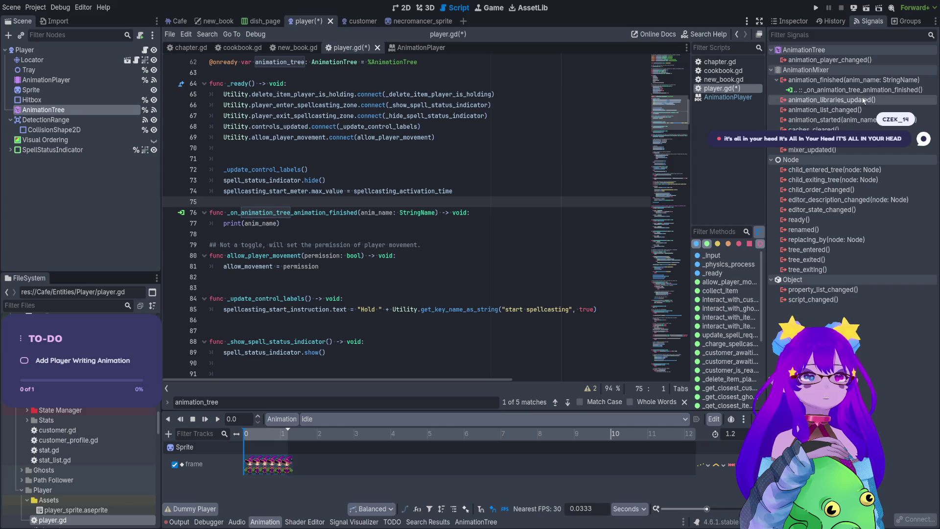
{"action": "left_click", "coordinate": [357, 212]}
{"action": "key", "text": "ctrl+s"}
{"action": "left_click", "coordinate": [328, 201]}
{"action": "key", "text": "Return"}
{"action": "key", "text": "ctrl+s"}
{"action": "left_click", "coordinate": [816, 8]}
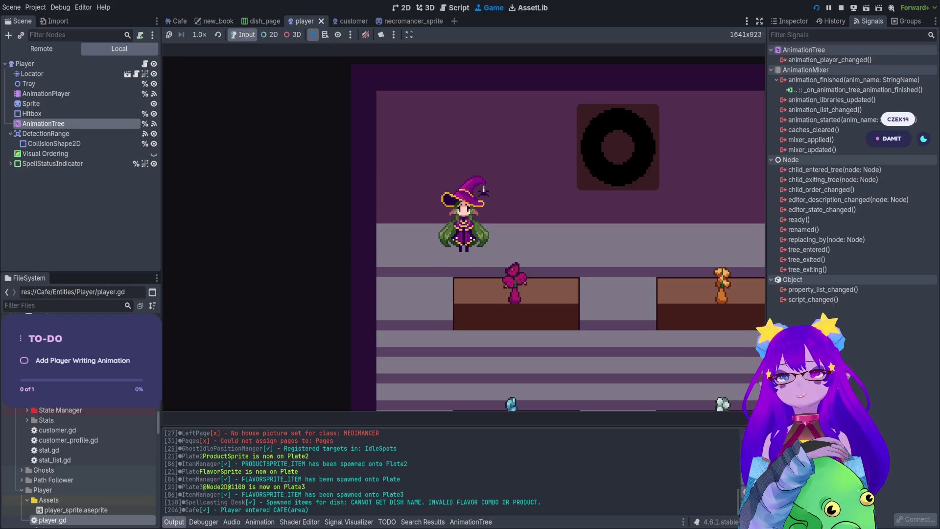
Step: Walk the witch left, right and down around the café, then stop with F8
{"action": "key", "text": "Left"}
{"action": "key", "text": "Down"}
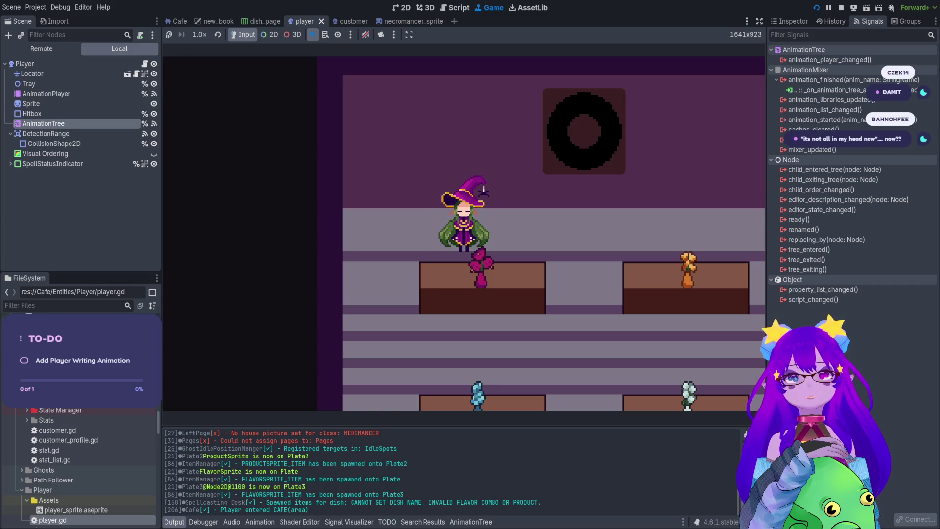
{"action": "key", "text": "Right"}
{"action": "key", "text": "Down"}
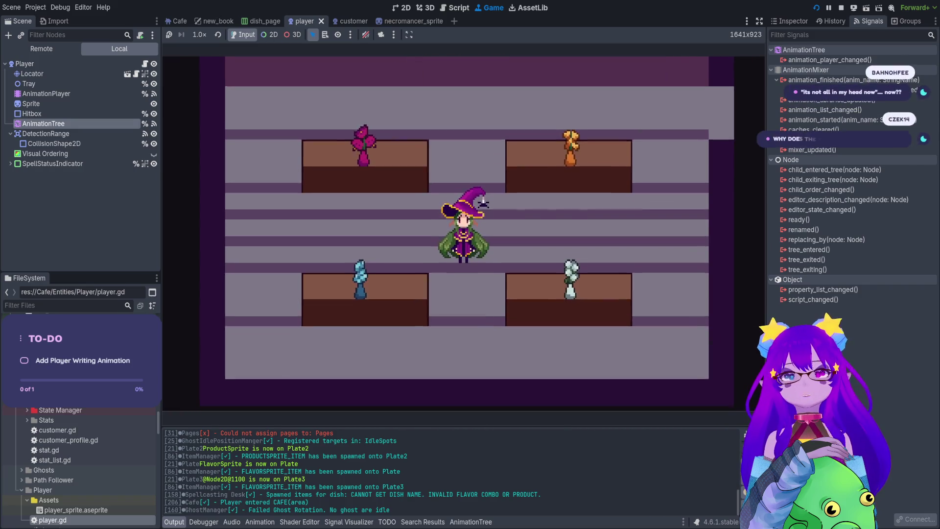
{"action": "key", "text": "F8"}
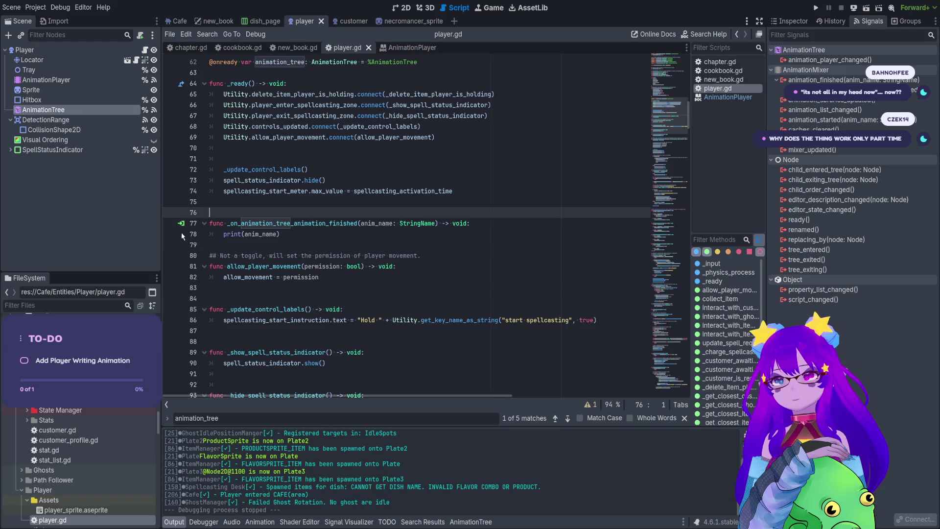
Step: Set a breakpoint on line 78, run the game, walk the player around, then stop it
{"action": "left_click", "coordinate": [171, 234]}
{"action": "key", "text": "F5"}
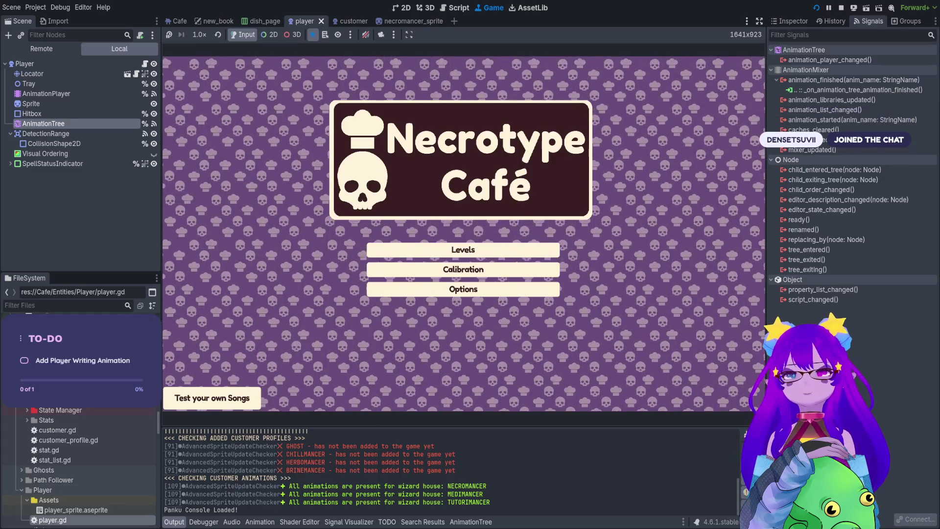
{"action": "key", "text": "Return"}
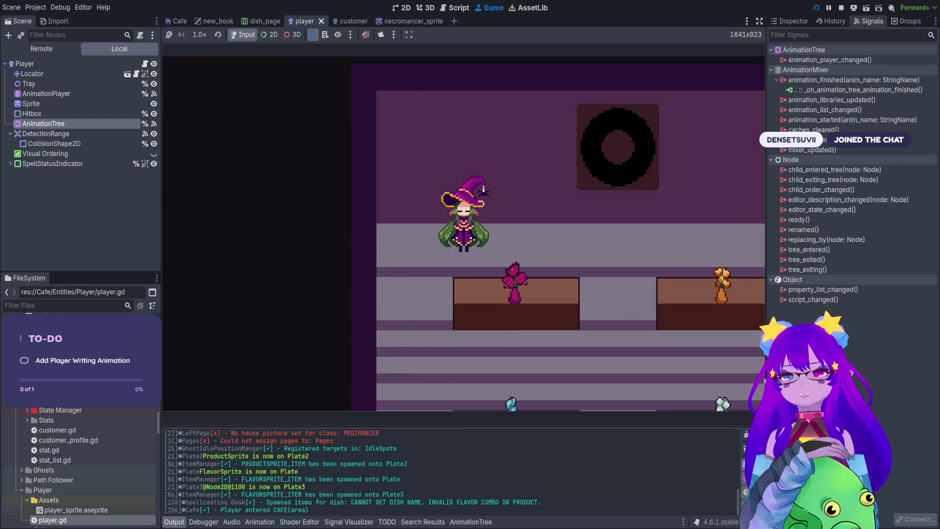
{"action": "key", "text": "Down"}
{"action": "key", "text": "Right"}
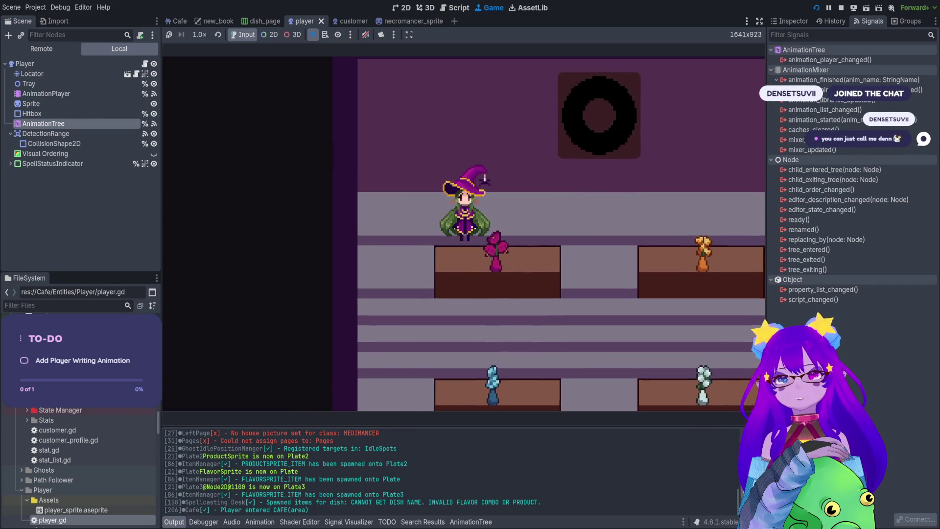
{"action": "key", "text": "Up"}
{"action": "key", "text": "Left"}
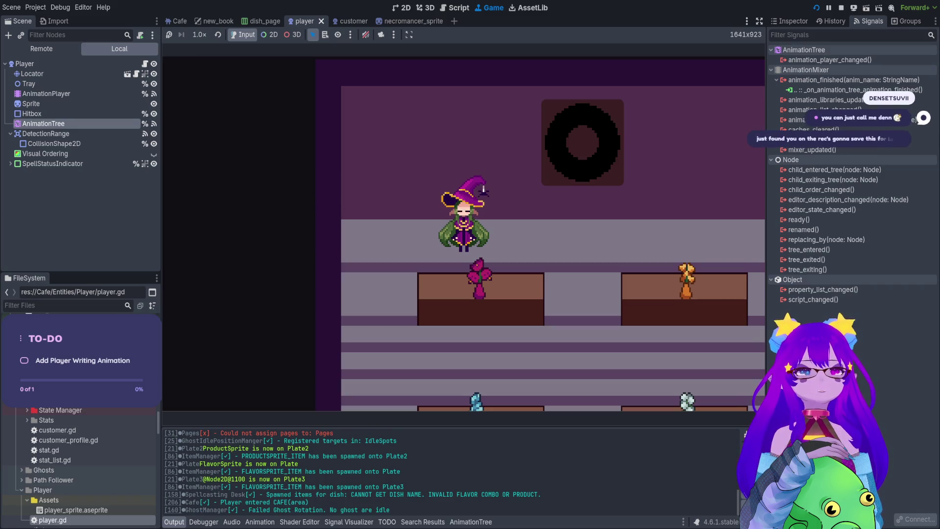
{"action": "left_click", "coordinate": [841, 8]}
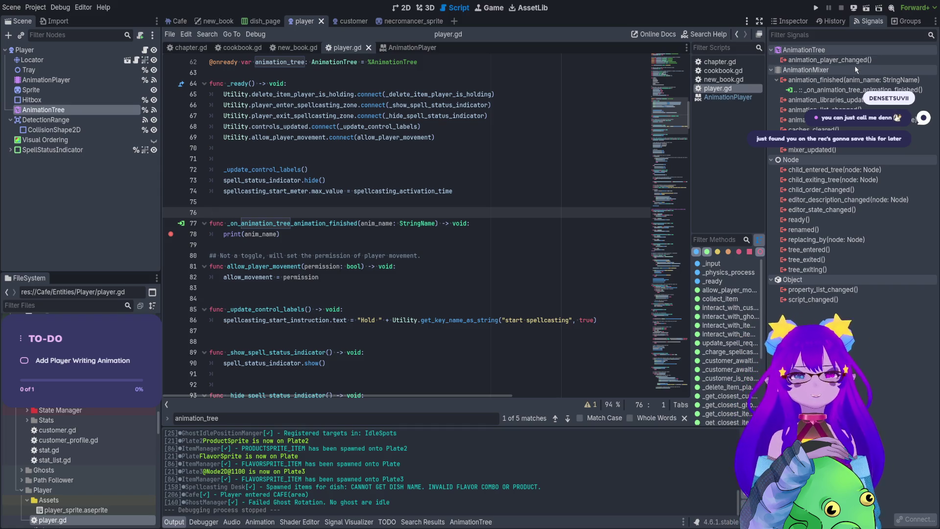
{"action": "double_click", "coordinate": [846, 91]}
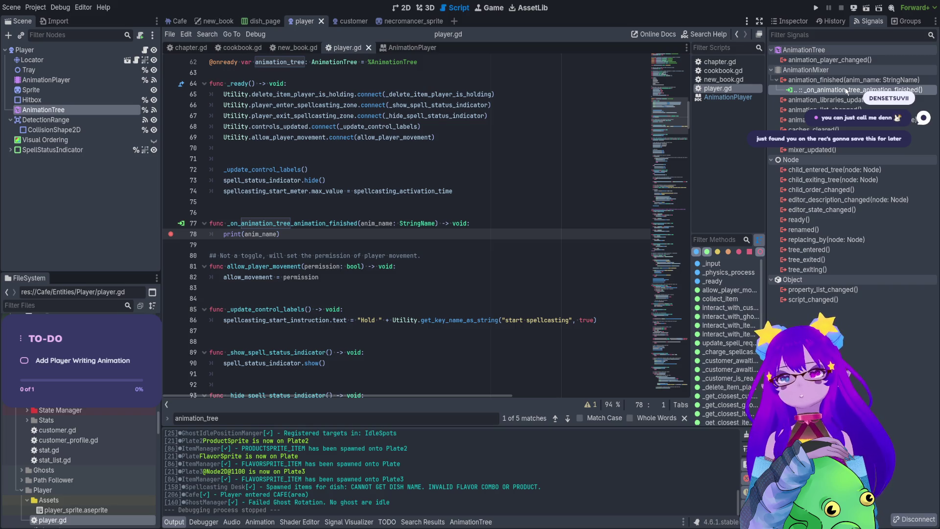
Step: Show the player's Idle animation in the Animation panel and run the game again
{"action": "left_click", "coordinate": [267, 523]}
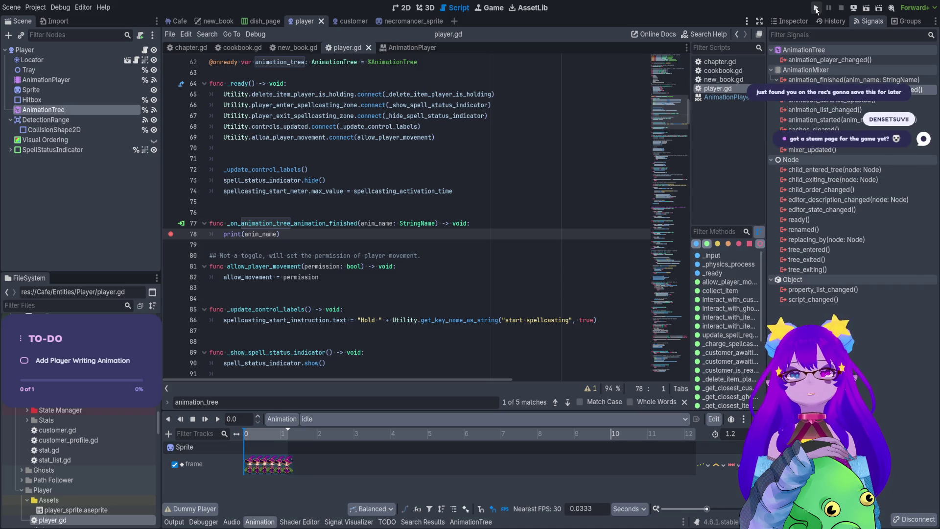
{"action": "left_click", "coordinate": [815, 8]}
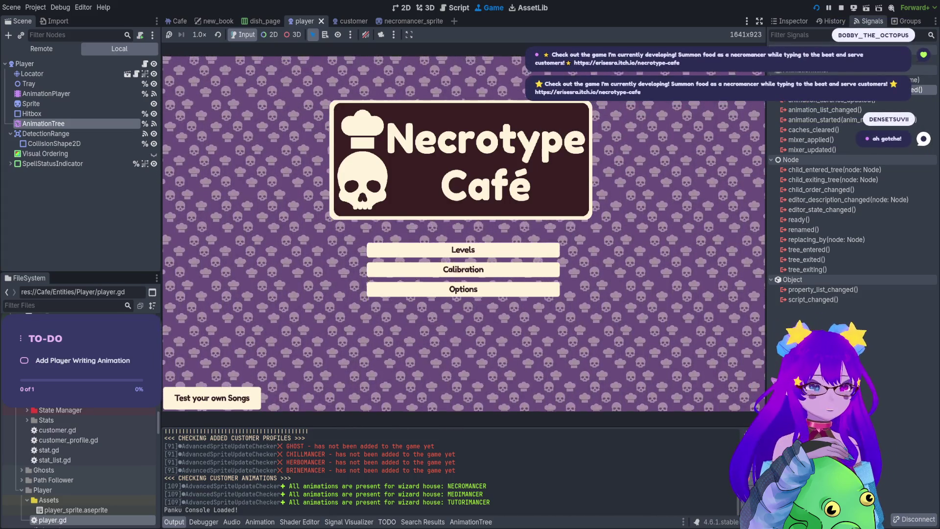
Step: Enter the café level, spawn a customer with the spawn command, and walk over to take the order
{"action": "key", "text": "Return"}
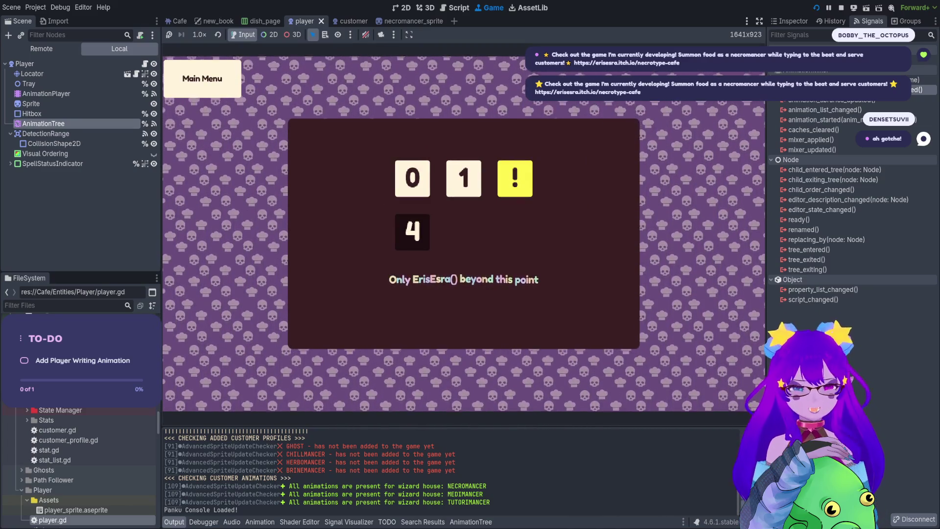
{"action": "key", "text": "Return"}
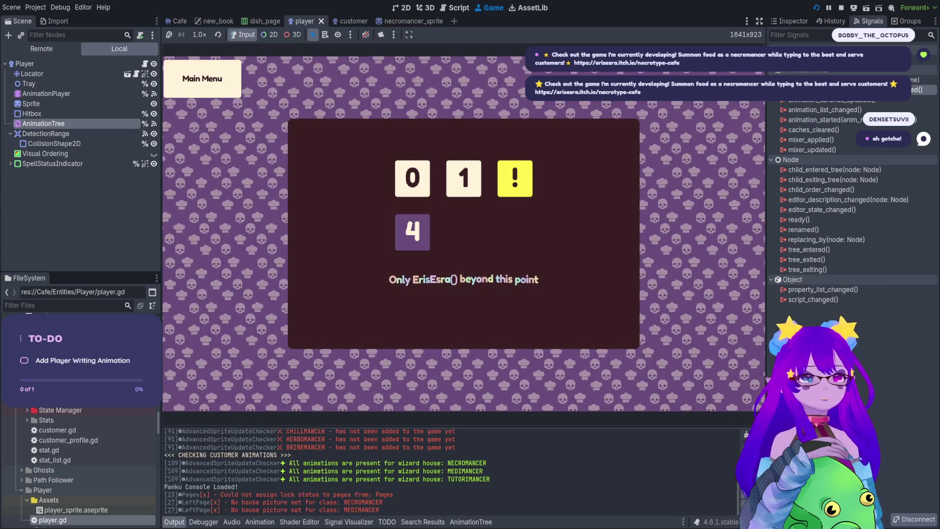
{"action": "type", "text": "spawn"}
{"action": "key", "text": "Tab"}
{"action": "key", "text": "Tab"}
{"action": "key", "text": "Tab"}
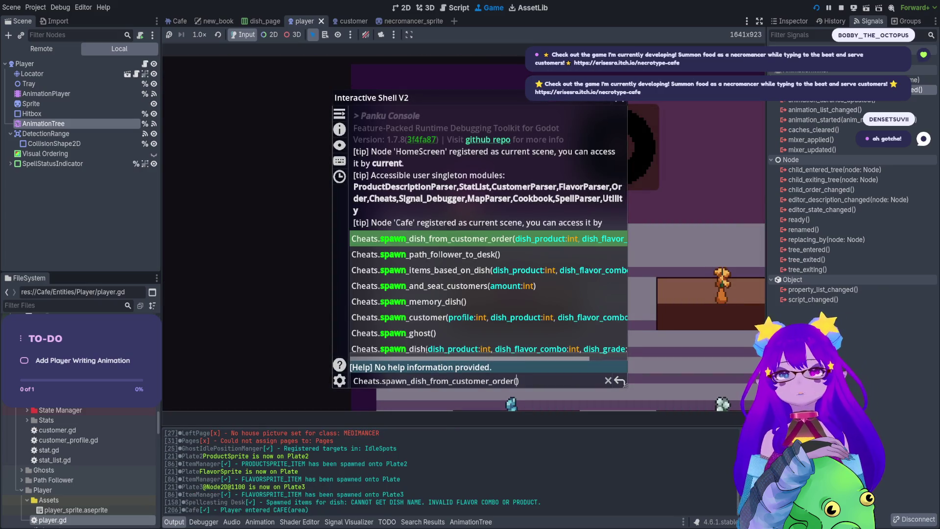
{"action": "key", "text": "Tab"}
{"action": "key", "text": "Return"}
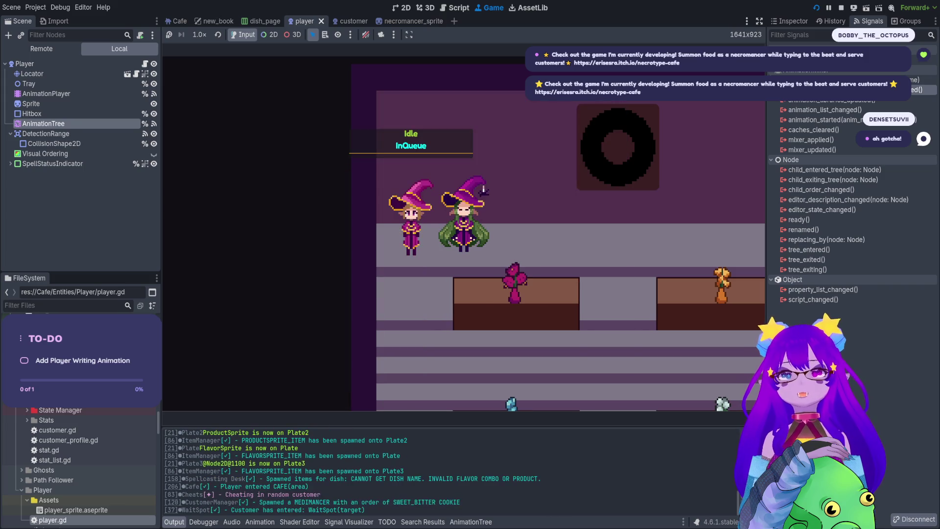
{"action": "key", "text": "d"}
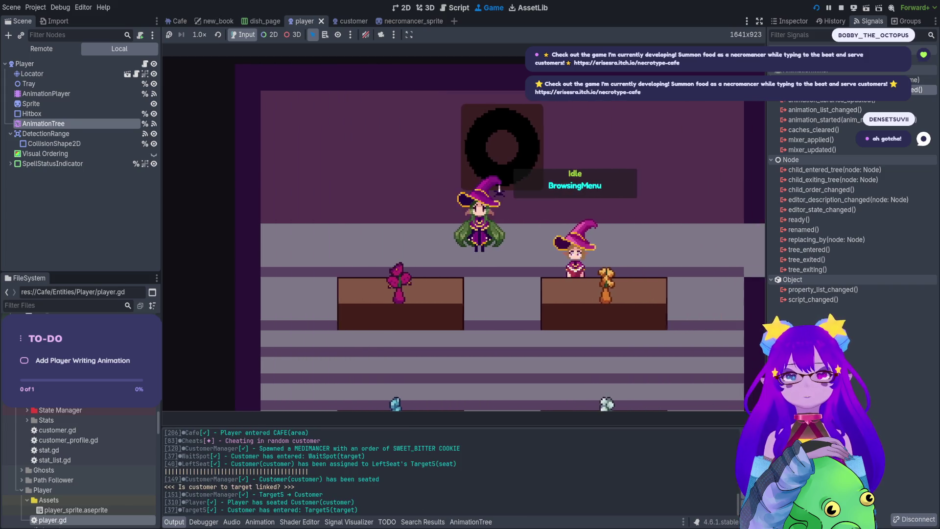
{"action": "key", "text": "s"}
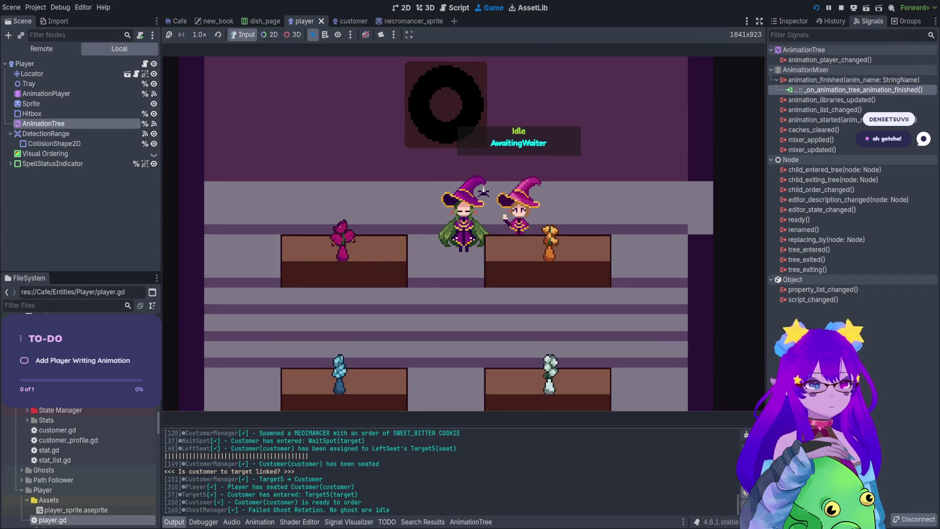
{"action": "key", "text": "d"}
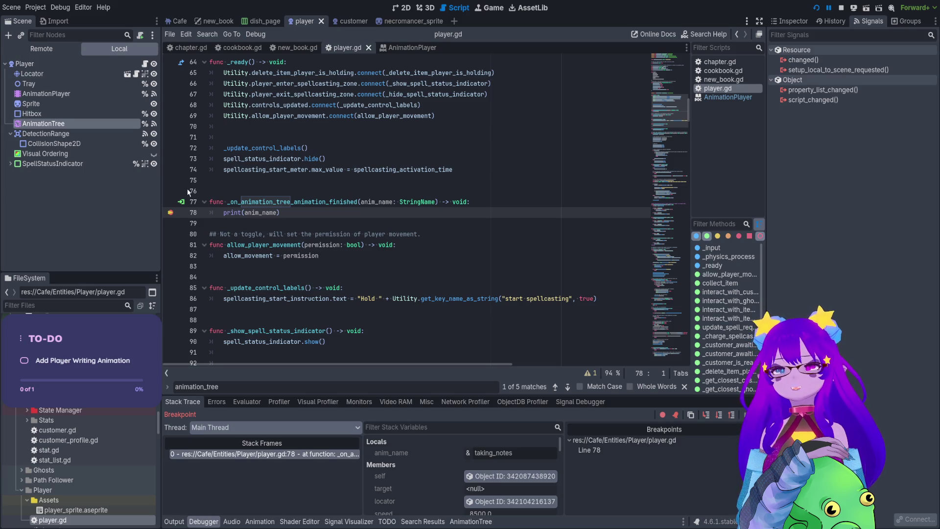
Step: Remove the line 78 breakpoint, resume until taking_notes is printed, then stop the game
{"action": "left_click", "coordinate": [171, 213]}
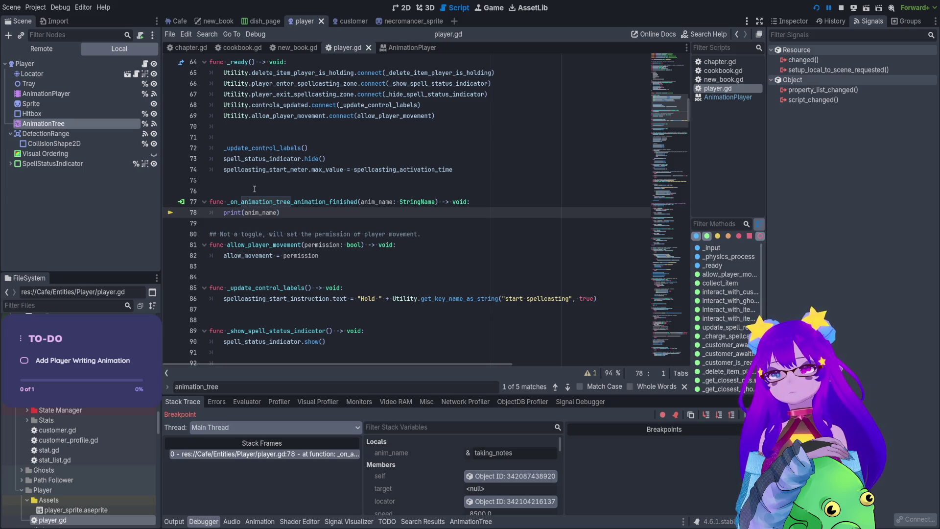
{"action": "left_click", "coordinate": [174, 522]}
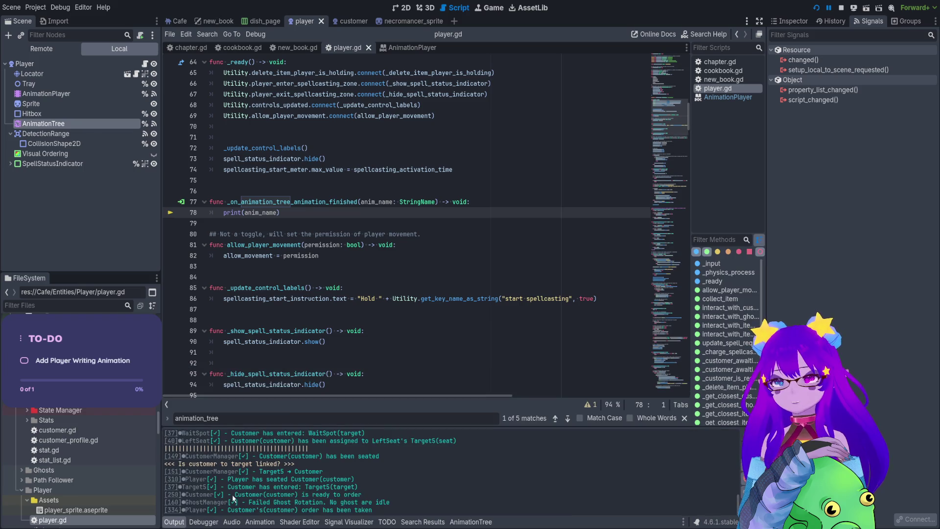
{"action": "left_click", "coordinate": [203, 522]}
{"action": "key", "text": "F12"}
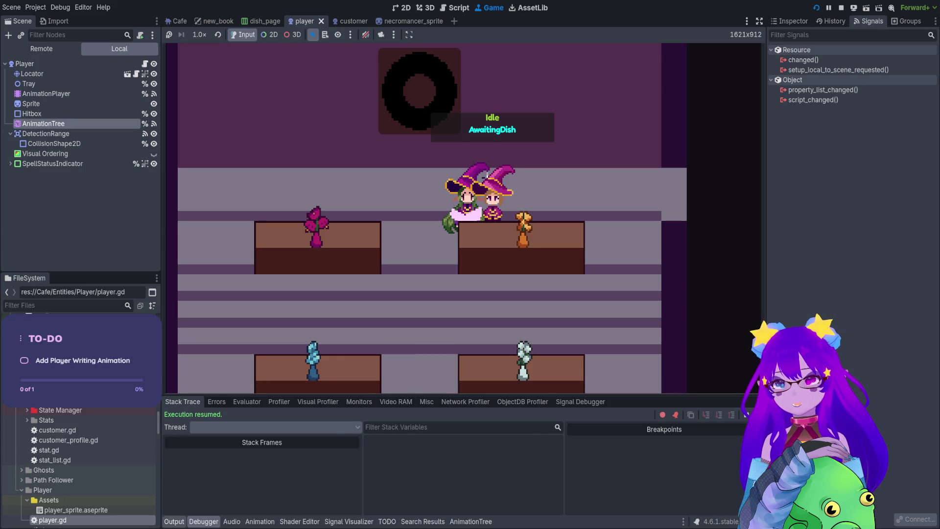
{"action": "left_click", "coordinate": [177, 522]}
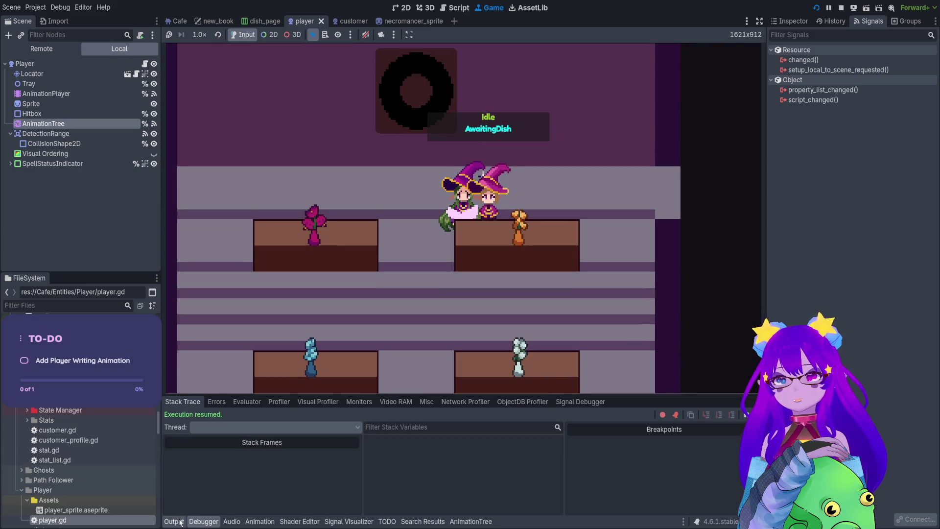
{"action": "key", "text": "F12"}
{"action": "left_click", "coordinate": [177, 521]}
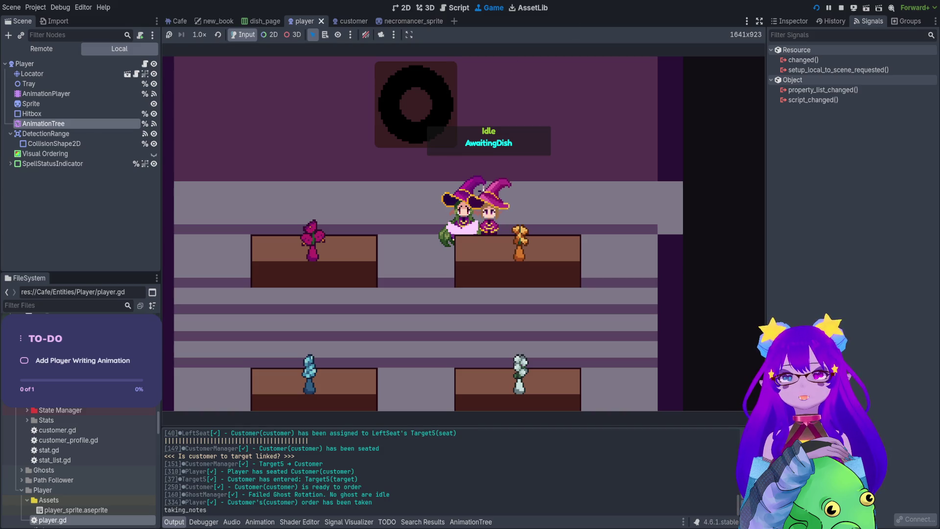
{"action": "left_click", "coordinate": [841, 8]}
{"action": "double_click", "coordinate": [252, 214]}
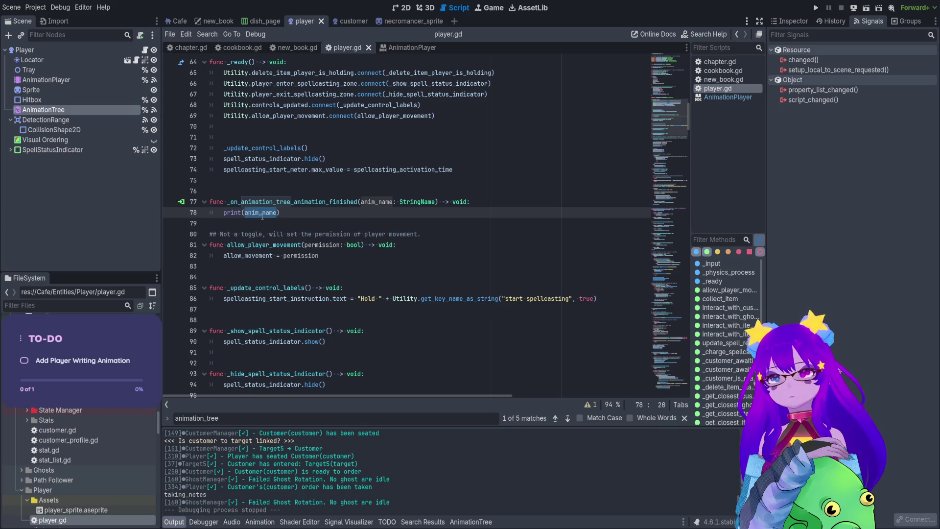
{"action": "left_click", "coordinate": [286, 214]}
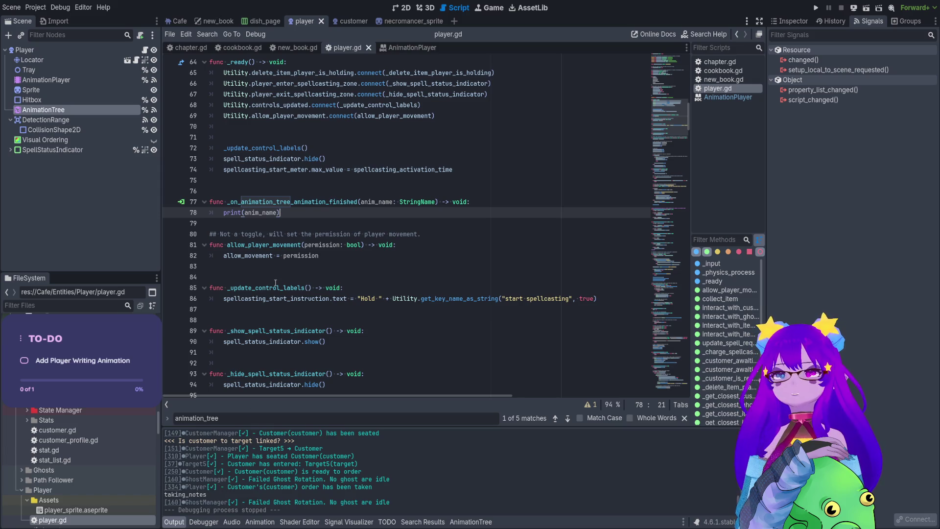
Step: Replace the handler's print(anim_name) with the travel to "Idle" and add allow_movement = true
{"action": "scroll", "coordinate": [297, 310], "scroll_direction": "down", "scroll_amount": 16}
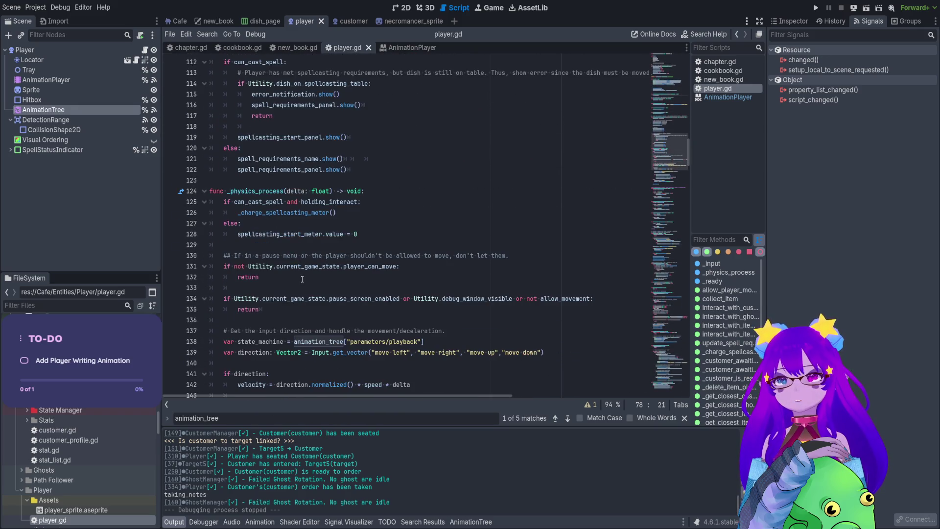
{"action": "scroll", "coordinate": [302, 279], "scroll_direction": "down", "scroll_amount": 2}
{"action": "scroll", "coordinate": [302, 278], "scroll_direction": "down", "scroll_amount": 1}
{"action": "left_click_drag", "start_coordinate": [337, 321], "coordinate": [238, 331]}
{"action": "key", "text": "ctrl+c"}
{"action": "scroll", "coordinate": [311, 324], "scroll_direction": "down", "scroll_amount": 1}
{"action": "scroll", "coordinate": [311, 325], "scroll_direction": "down", "scroll_amount": 1}
{"action": "left_click_drag", "start_coordinate": [666, 162], "coordinate": [667, 102]}
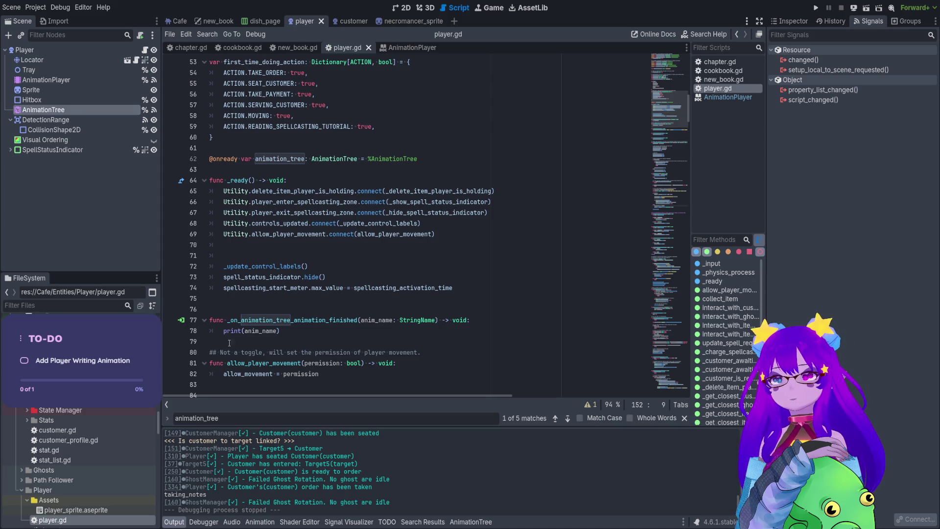
{"action": "left_click_drag", "start_coordinate": [280, 330], "coordinate": [223, 331]}
{"action": "key", "text": "ctrl+v"}
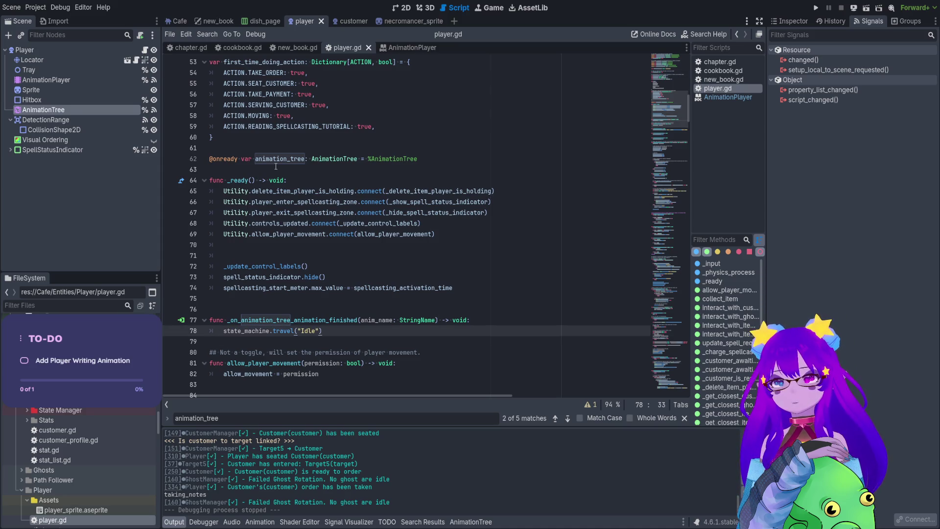
{"action": "key", "text": "Return"}
{"action": "type", "text": "llow_movement = true"}
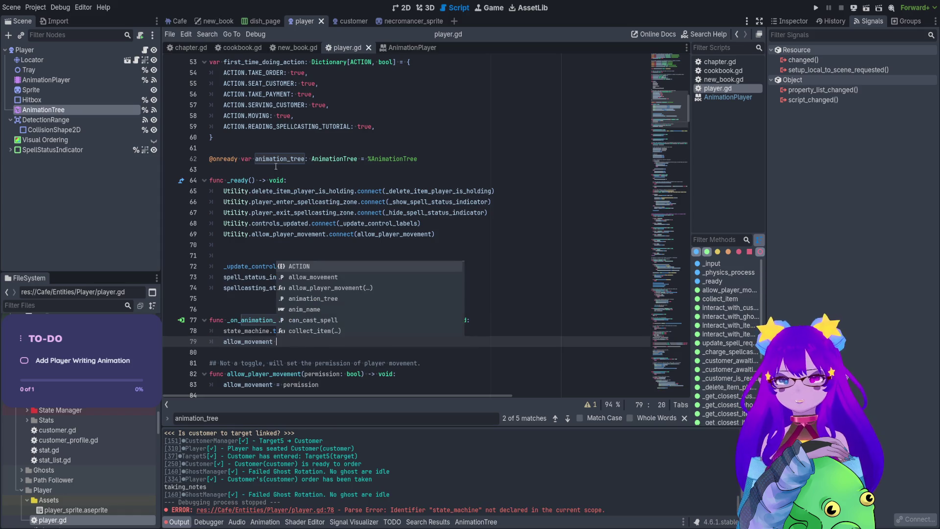
{"action": "left_click", "coordinate": [281, 170]}
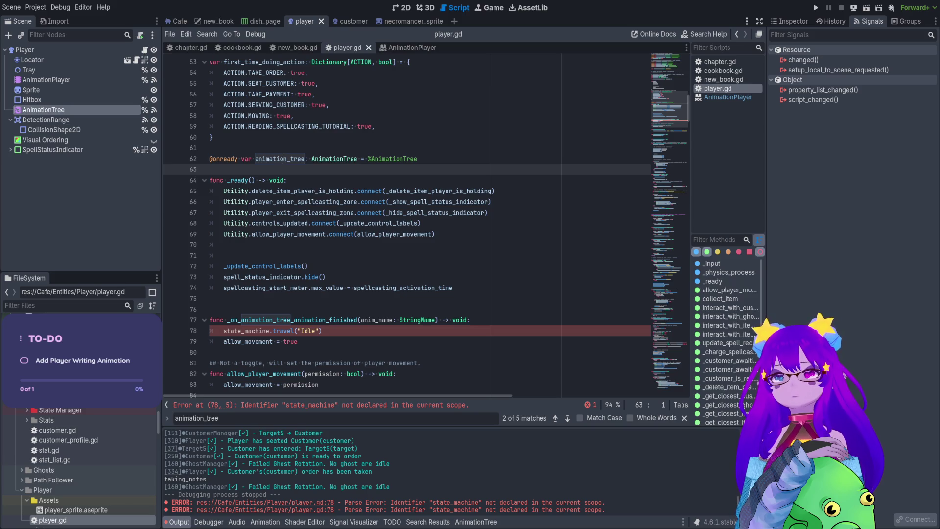
Step: Copy the state_machine playback lookup into line 78 of the handler and save the script
{"action": "left_click", "coordinate": [283, 159]}
{"action": "scroll", "coordinate": [340, 240], "scroll_direction": "down", "scroll_amount": 14}
{"action": "scroll", "coordinate": [340, 240], "scroll_direction": "down", "scroll_amount": 10}
{"action": "left_click_drag", "start_coordinate": [424, 212], "coordinate": [225, 212]}
{"action": "key", "text": "ctrl+c"}
{"action": "scroll", "coordinate": [233, 220], "scroll_direction": "up", "scroll_amount": 4}
{"action": "scroll", "coordinate": [467, 162], "scroll_direction": "up", "scroll_amount": 7}
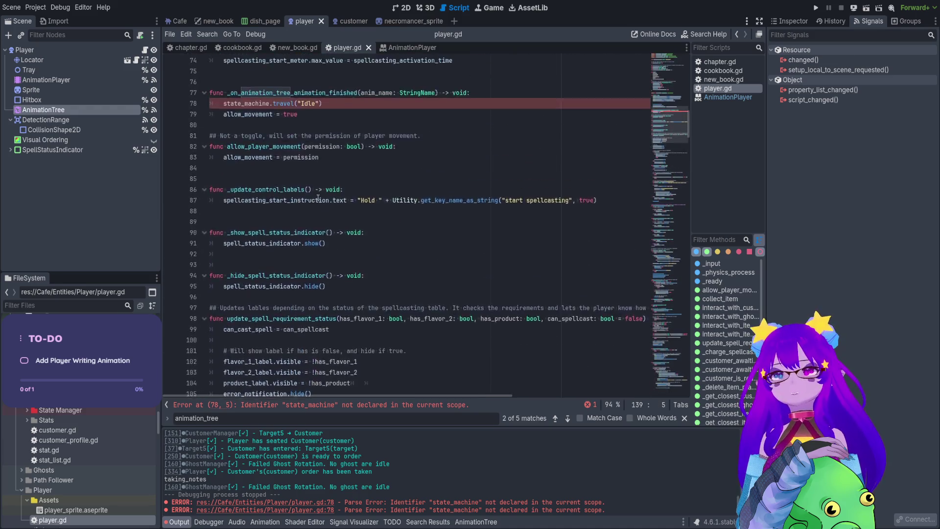
{"action": "left_click", "coordinate": [468, 162]}
{"action": "key", "text": "ctrl+v"}
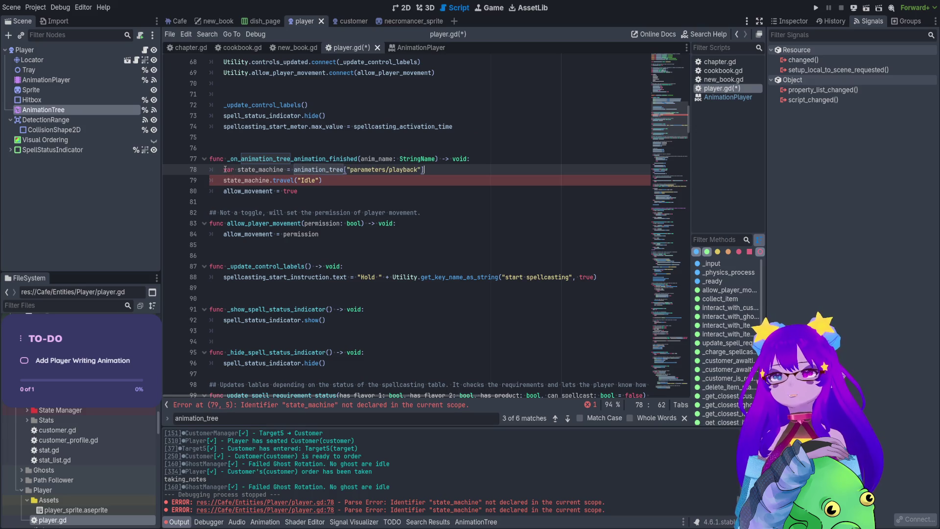
{"action": "key", "text": "ctrl+s"}
Step: Review the new three-line handler body and place the cursor above the handler
{"action": "left_click_drag", "start_coordinate": [298, 191], "coordinate": [212, 168]}
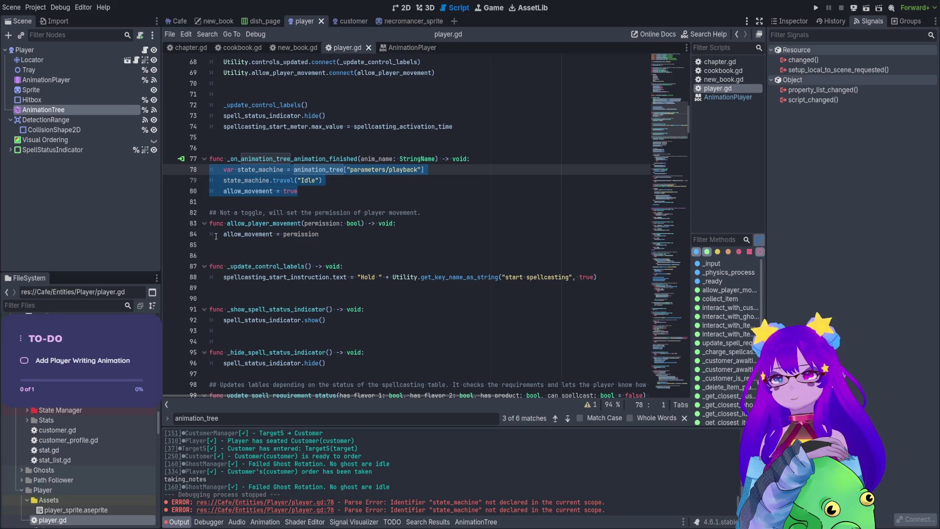
{"action": "double_click", "coordinate": [368, 170]}
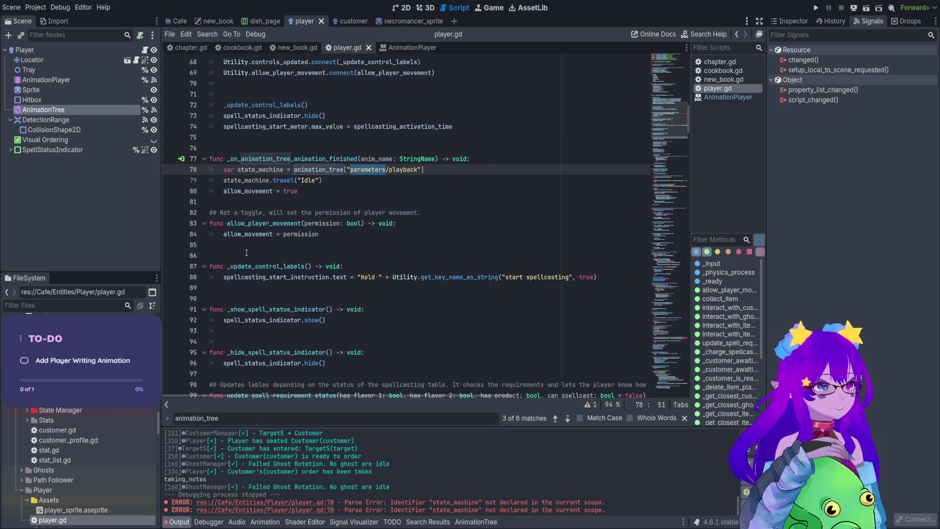
{"action": "left_click", "coordinate": [212, 145]}
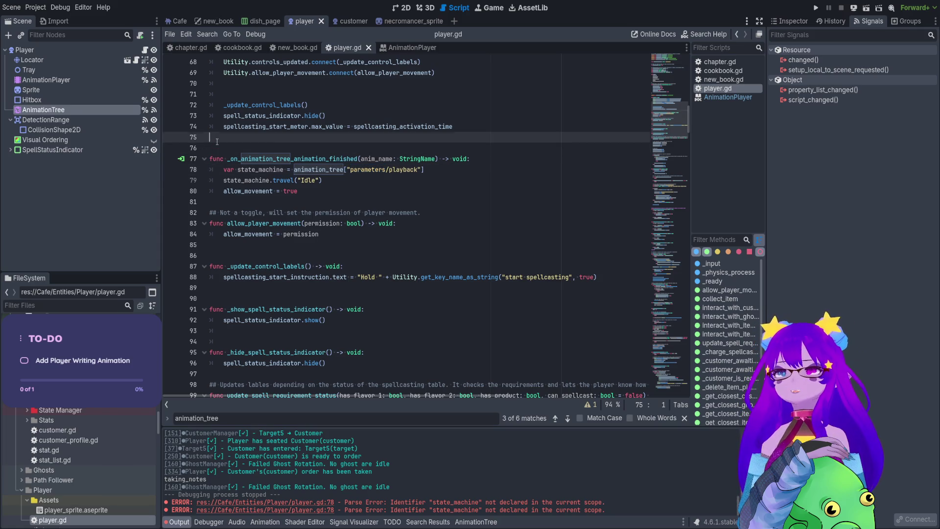
Step: Write a travel_animation(new_animation: String) -> void function holding the playback lookup and state_machine.travel(new_animation)
{"action": "key", "text": "Return"}
{"action": "key", "text": "Up"}
{"action": "type", "text": "unc "}
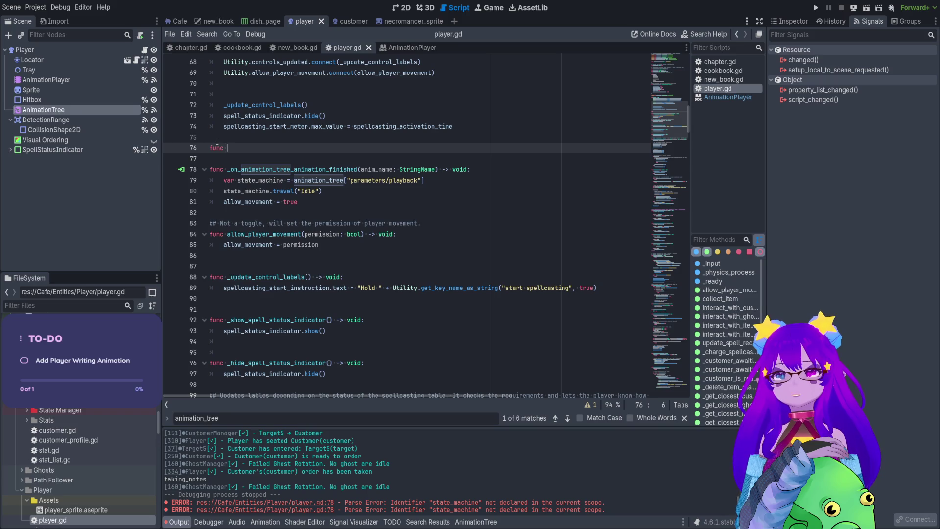
{"action": "type", "text": "tra"}
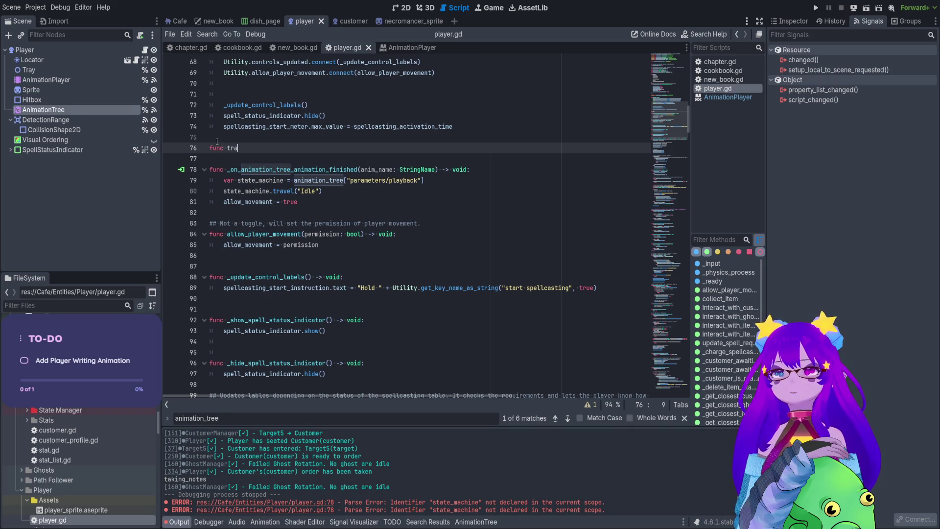
{"action": "type", "text": "vel_anima"}
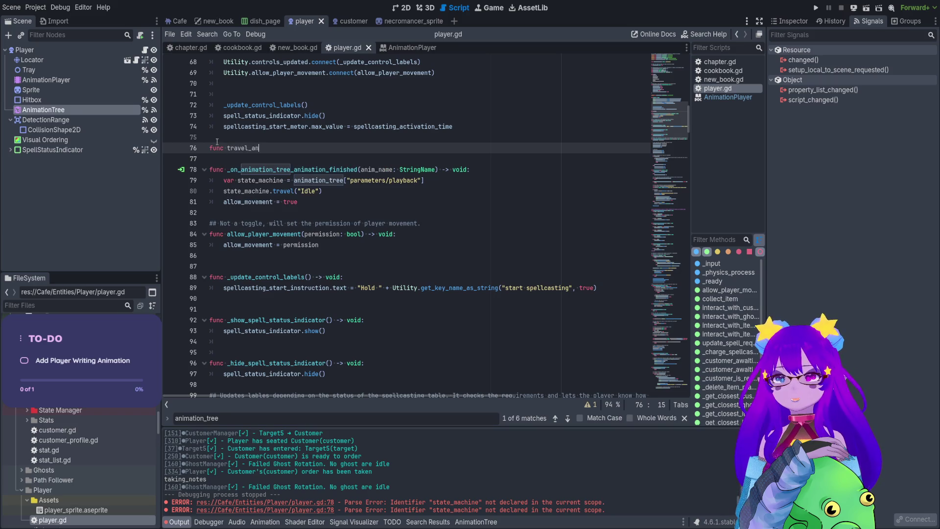
{"action": "type", "text": "tion"}
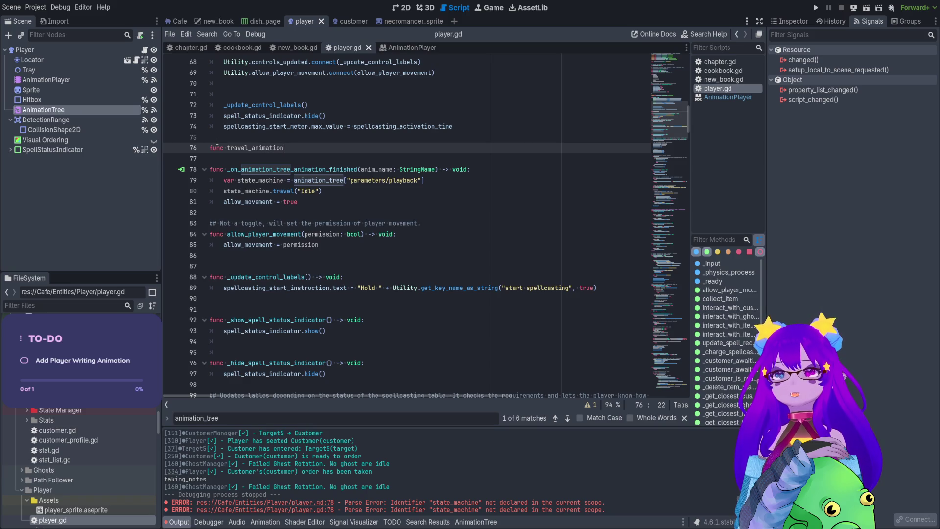
{"action": "type", "text": "(new"}
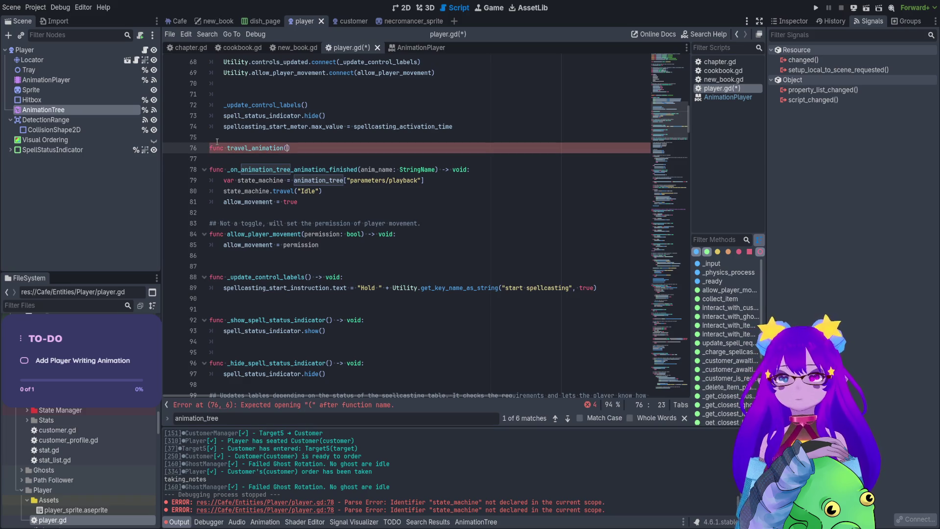
{"action": "type", "text": "_animatio"}
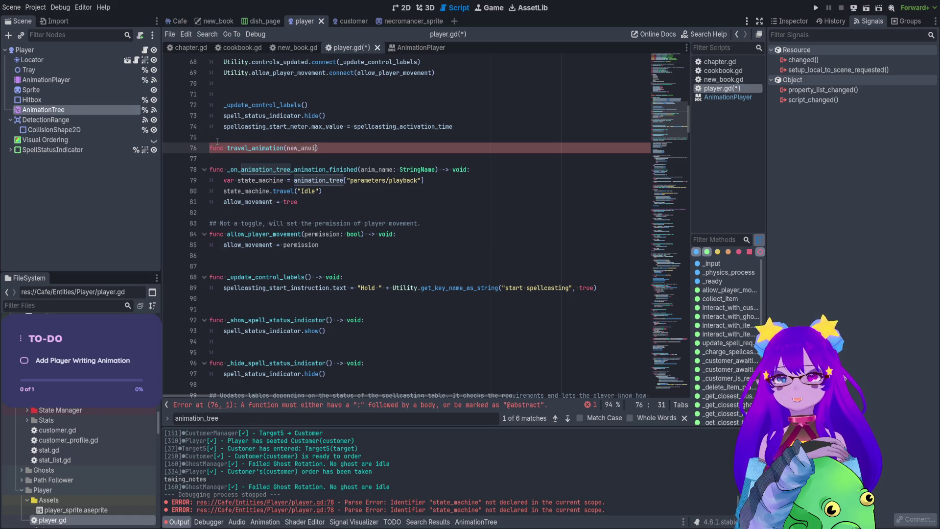
{"action": "type", "text": ": string)"}
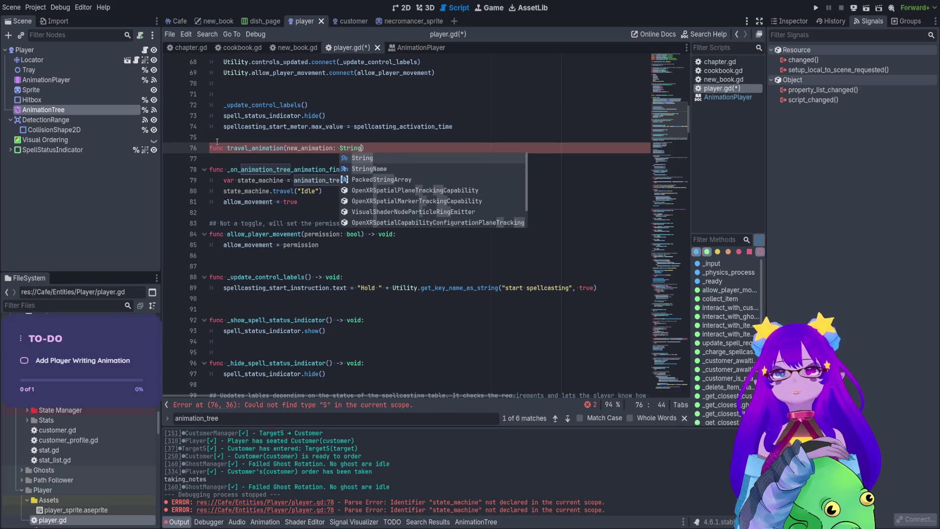
{"action": "type", "text": "void:"}
{"action": "key", "text": "Return"}
{"action": "left_click_drag", "start_coordinate": [428, 196], "coordinate": [209, 191]}
{"action": "key", "text": "BackSpace"}
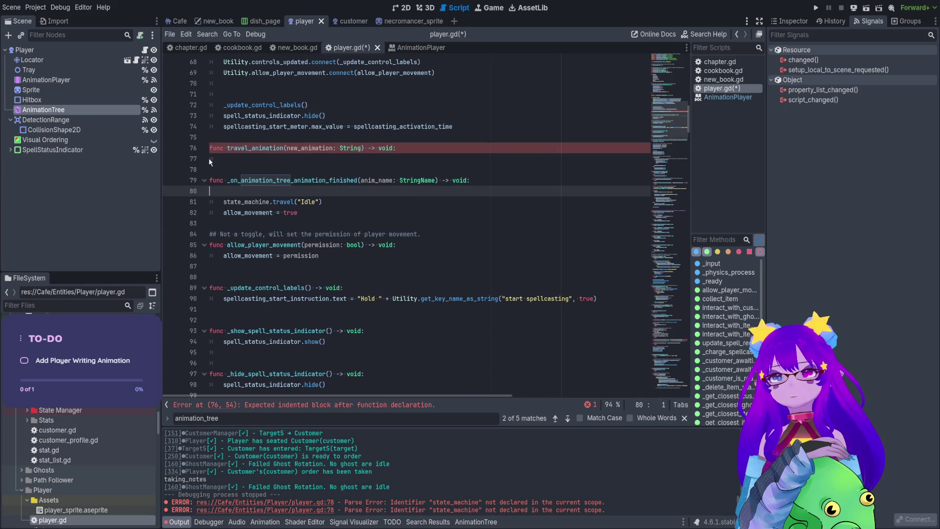
{"action": "left_click", "coordinate": [208, 157]}
{"action": "key", "text": "ctrl+v"}
{"action": "key", "text": "Return"}
{"action": "type", "text": "state_machine"}
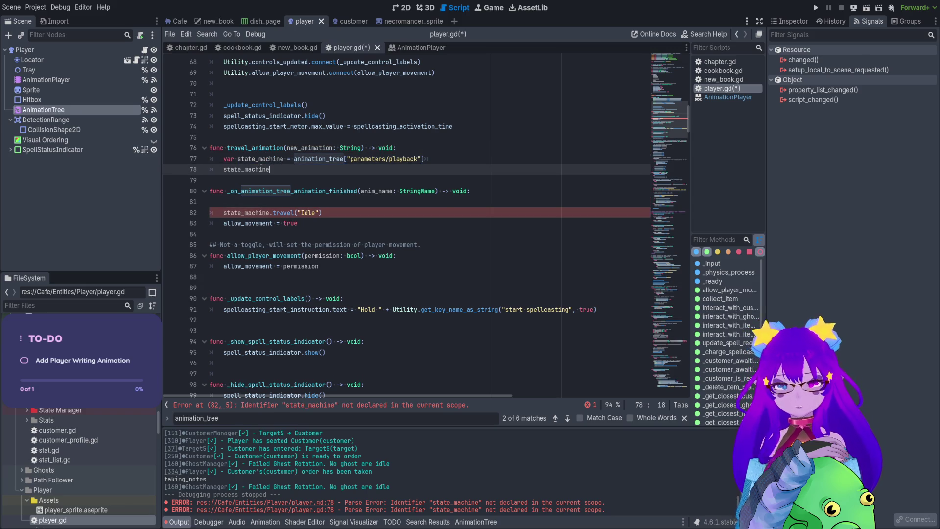
{"action": "type", "text": ".travel(new"}
{"action": "key", "text": "Return"}
Step: Replace the handler's old travel line with a call to the new function passing "Idle"
{"action": "double_click", "coordinate": [254, 148]}
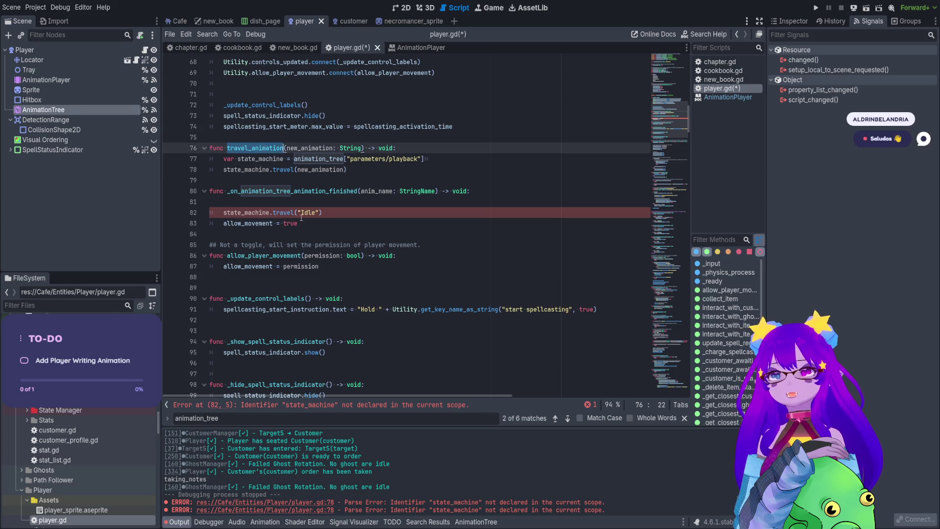
{"action": "key", "text": "ctrl+c"}
{"action": "left_click", "coordinate": [287, 201]}
{"action": "key", "text": "ctrl+v"}
{"action": "type", "text": "("}
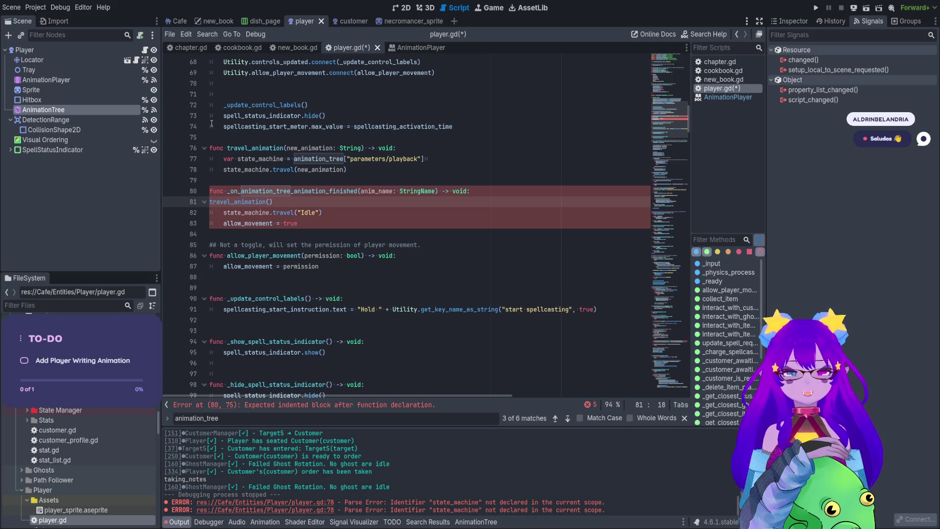
{"action": "left_click", "coordinate": [212, 203]}
{"action": "key", "text": "Tab"}
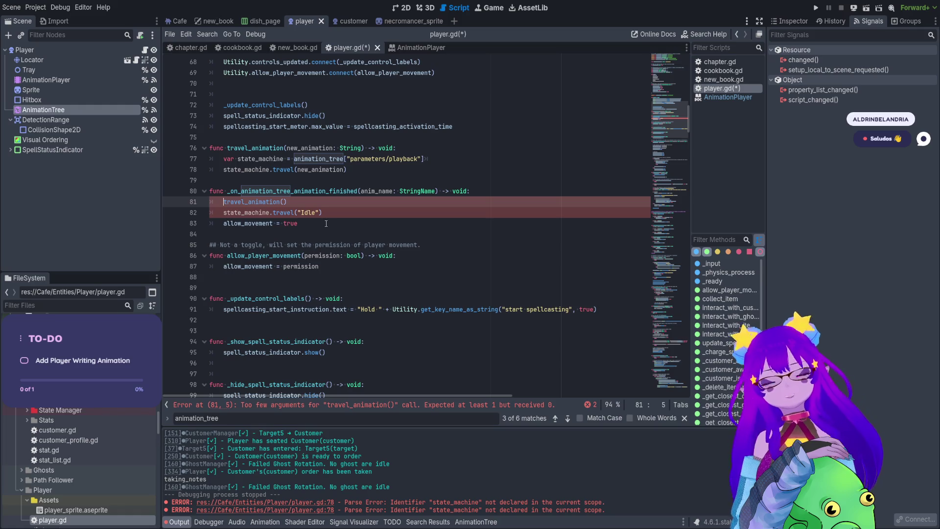
{"action": "left_click_drag", "start_coordinate": [320, 212], "coordinate": [298, 213]}
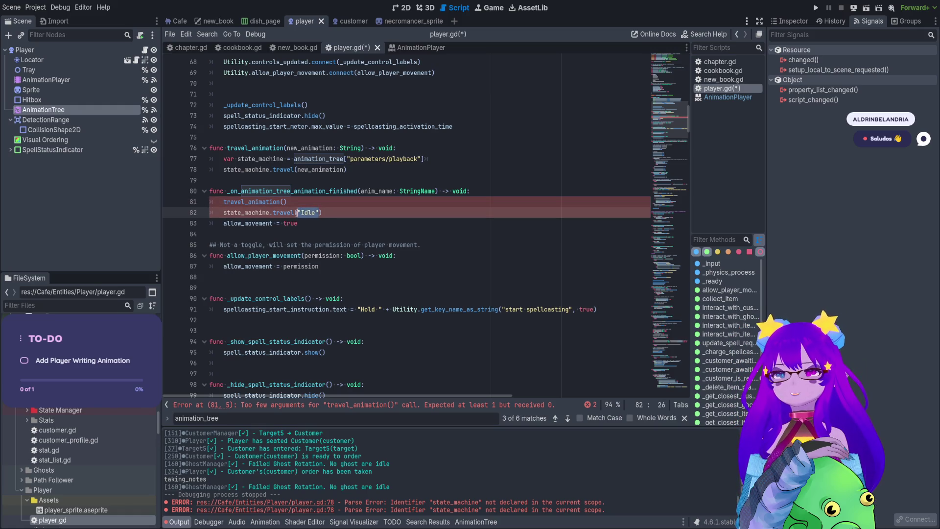
{"action": "key", "text": "BackSpace"}
{"action": "left_click", "coordinate": [282, 203]}
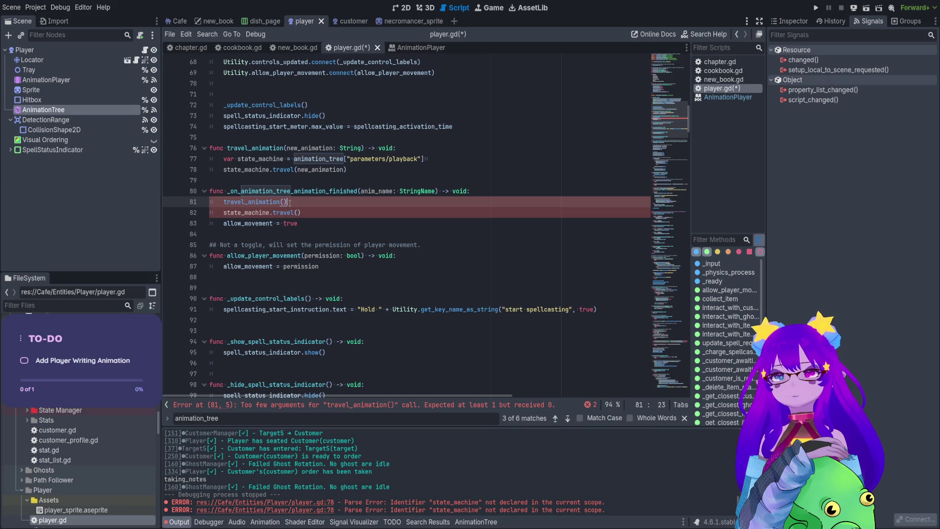
{"action": "key", "text": "ctrl+v"}
{"action": "left_click_drag", "start_coordinate": [310, 201], "coordinate": [270, 214]}
{"action": "left_click", "coordinate": [314, 214]}
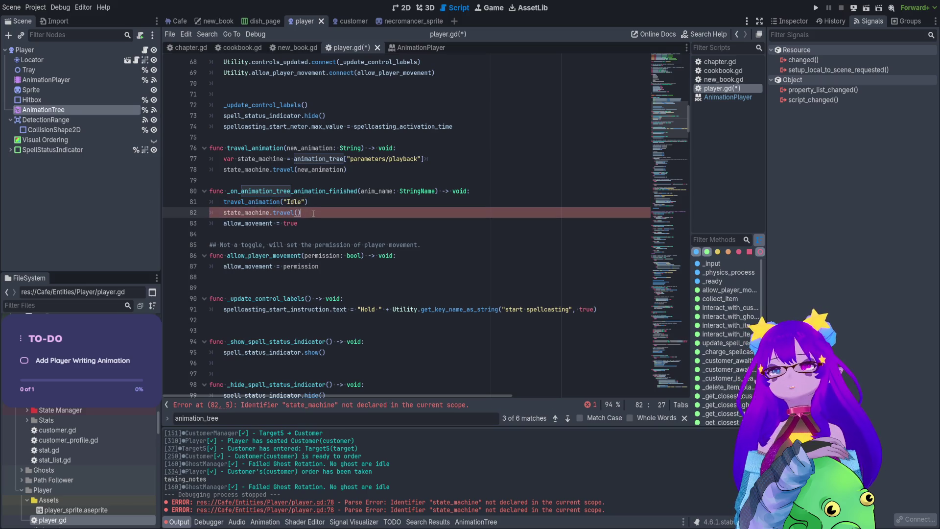
{"action": "key", "text": "ctrl+shift+k"}
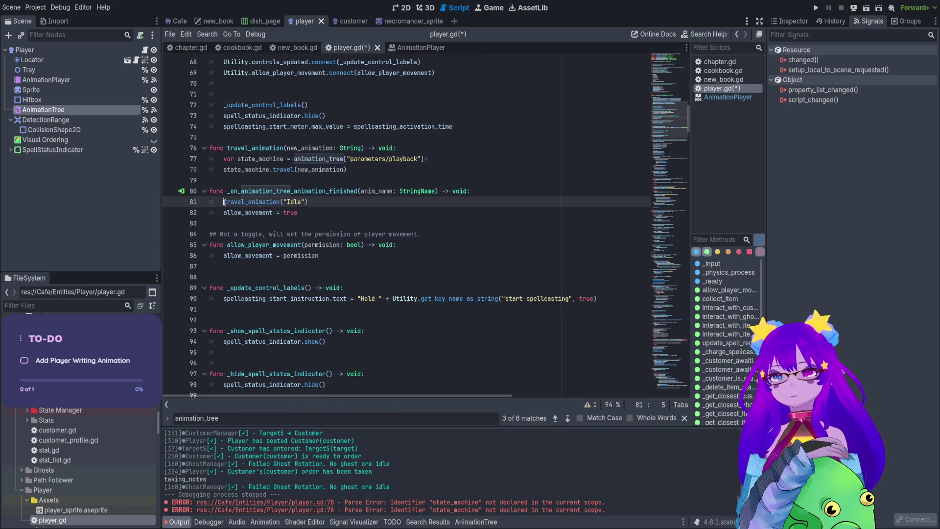
Step: Rename the function to _travel_animation in its call and definition, then search for the playback lookup line
{"action": "type", "text": "_"}
{"action": "left_click", "coordinate": [226, 148]}
{"action": "type", "text": "_"}
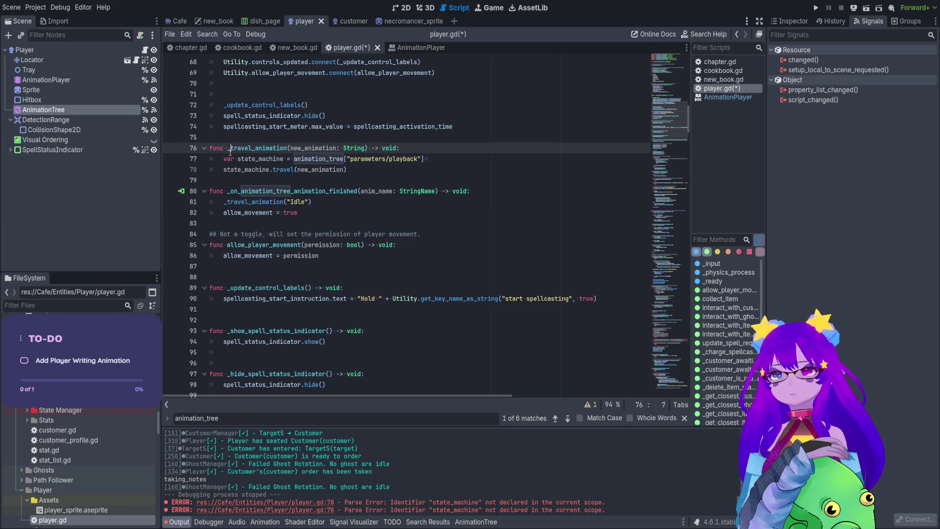
{"action": "left_click", "coordinate": [210, 169]}
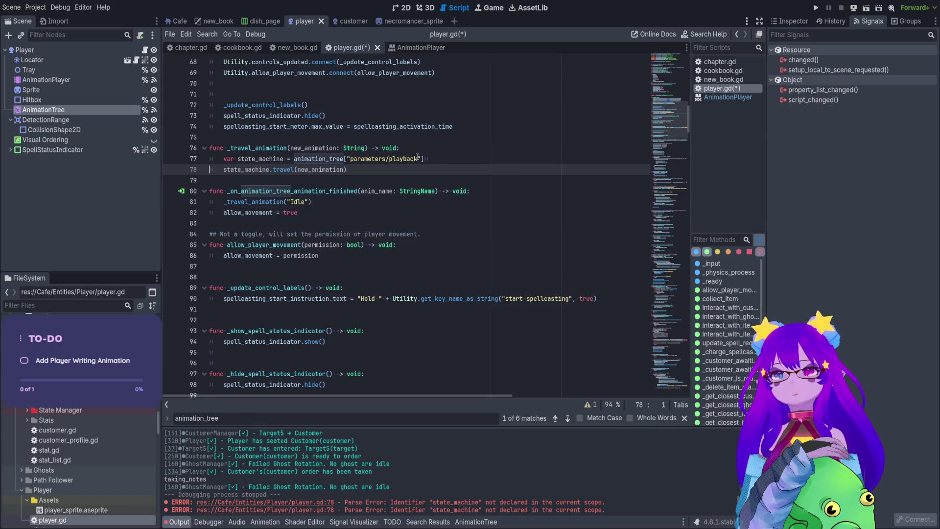
{"action": "double_click", "coordinate": [265, 148]}
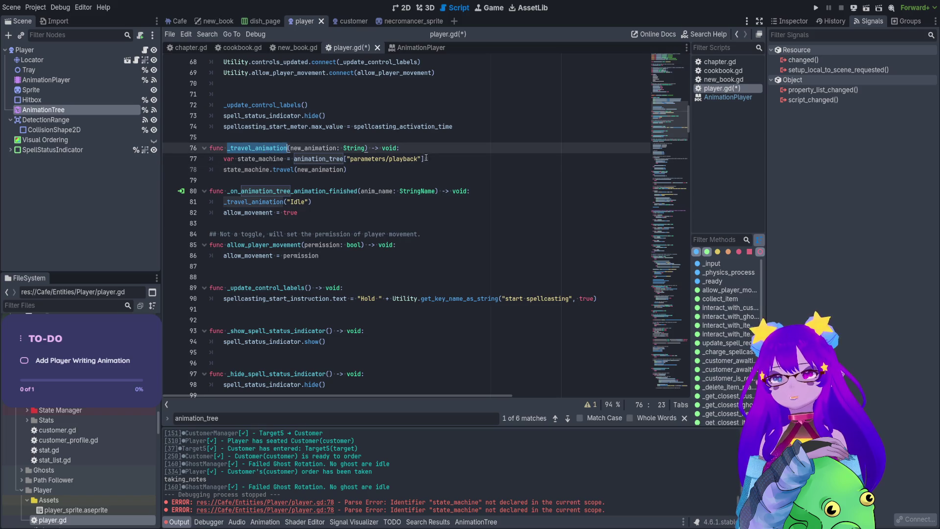
{"action": "left_click_drag", "start_coordinate": [426, 159], "coordinate": [224, 158]}
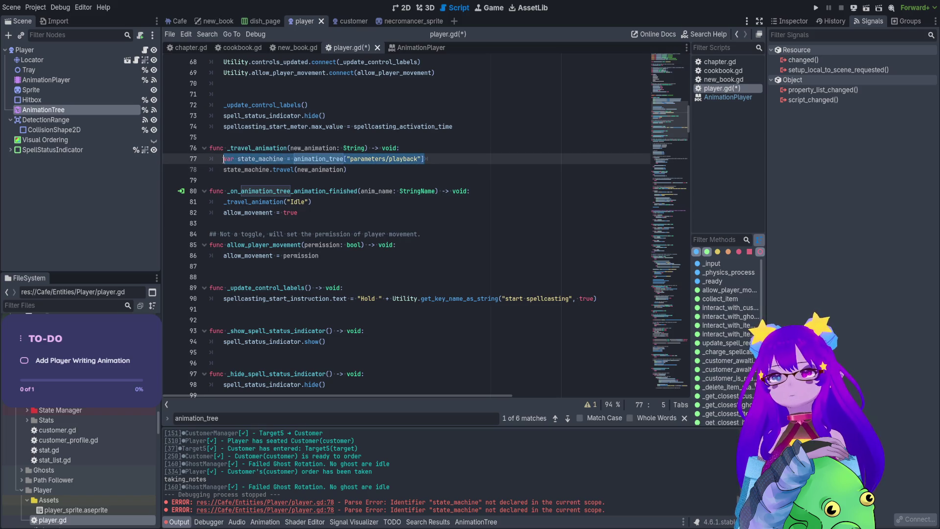
{"action": "key", "text": "ctrl+f"}
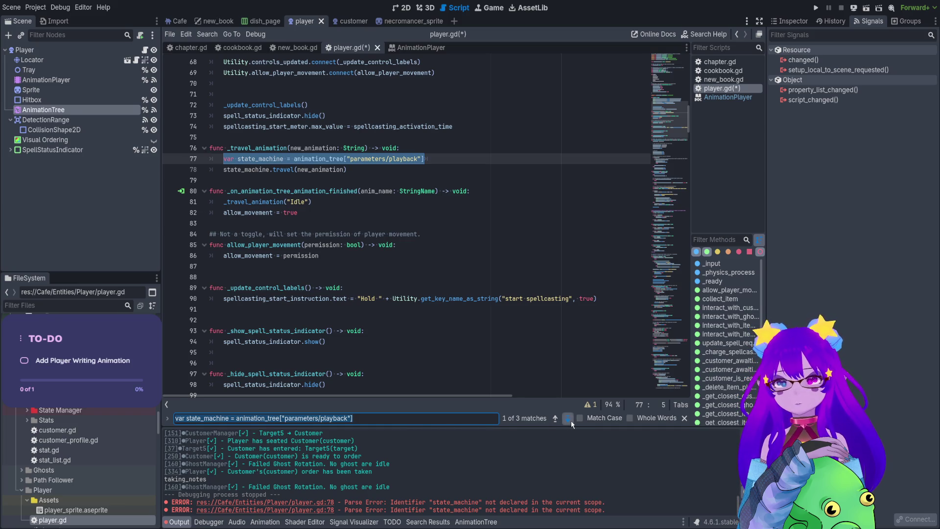
Step: In _physics_process, drop the duplicate lookup and replace the Move travel with _travel_animation("Move")
{"action": "left_click", "coordinate": [569, 419]}
{"action": "left_click", "coordinate": [439, 223]}
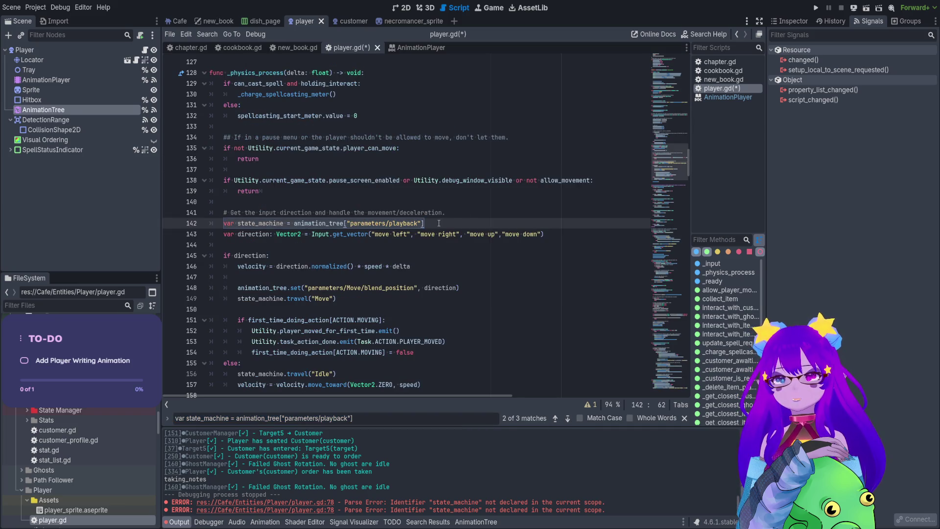
{"action": "left_click_drag", "start_coordinate": [439, 223], "coordinate": [173, 226]}
{"action": "key", "text": "BackSpace"}
{"action": "key", "text": "BackSpace"}
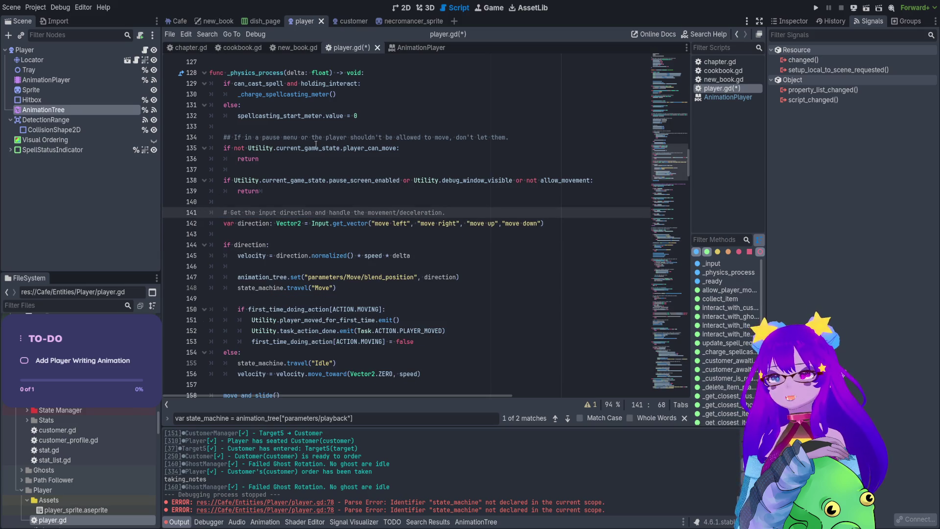
{"action": "scroll", "coordinate": [506, 242], "scroll_direction": "down", "scroll_amount": 1}
{"action": "left_click", "coordinate": [505, 242]}
{"action": "key", "text": "Return"}
{"action": "type", "text": "_travel_animation("}
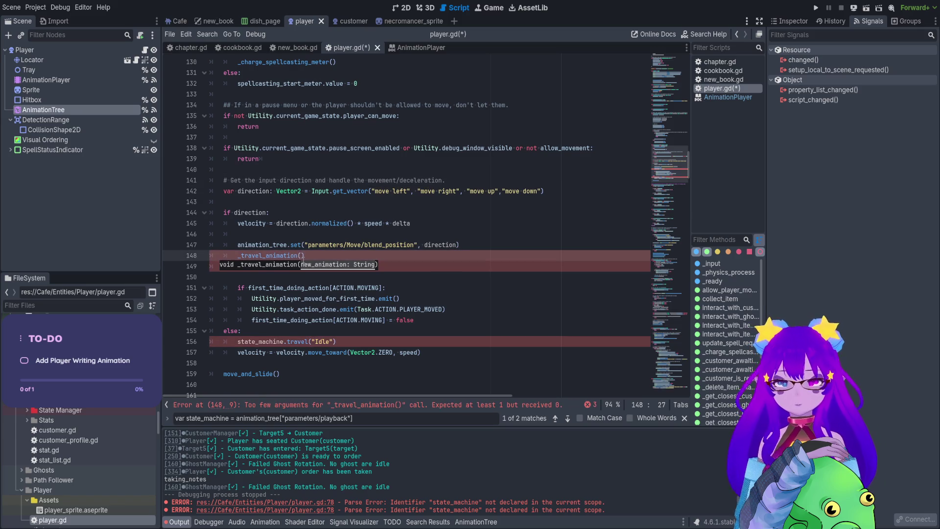
{"action": "type", "text": "\"Move\")"}
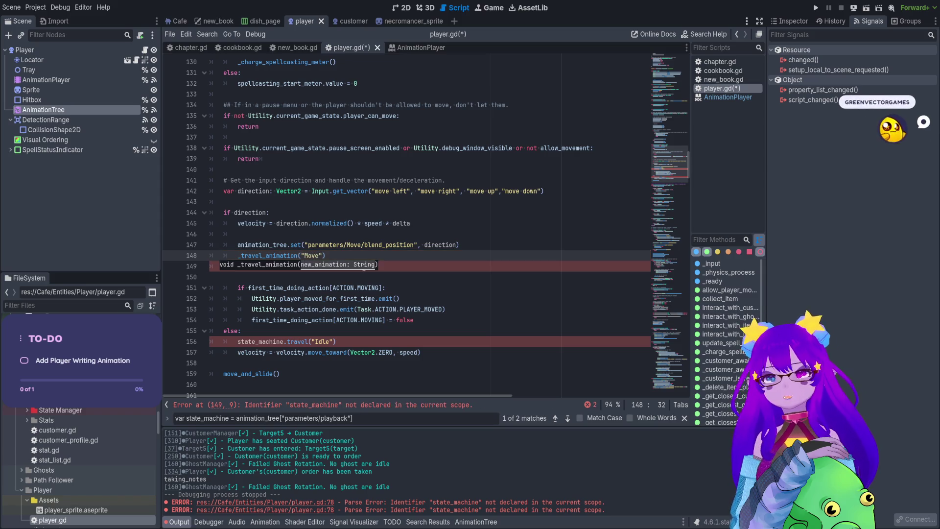
{"action": "left_click_drag", "start_coordinate": [388, 263], "coordinate": [187, 265]}
{"action": "key", "text": "BackSpace"}
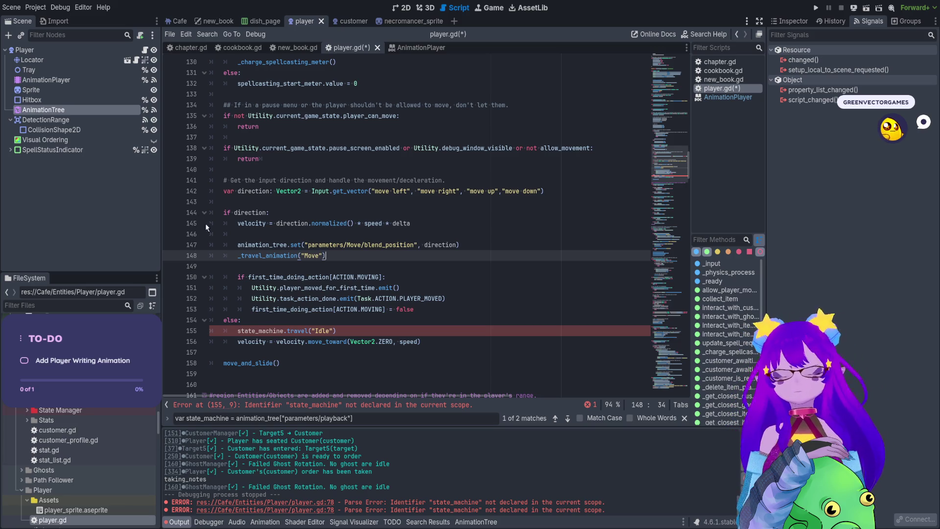
Step: Replace the old state_machine travel to Idle with _travel_animation("Idle")
{"action": "scroll", "coordinate": [319, 248], "scroll_direction": "down", "scroll_amount": 1}
{"action": "left_click", "coordinate": [353, 299]}
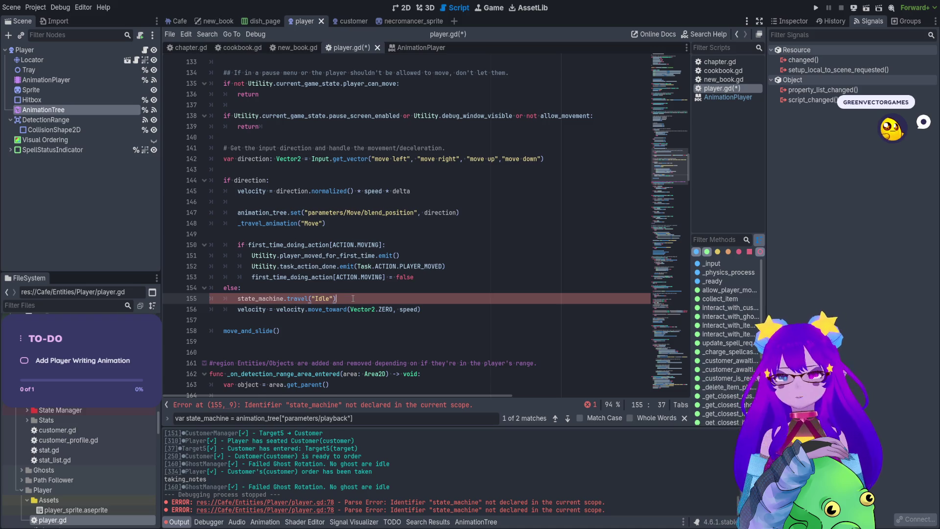
{"action": "key", "text": "Return"}
{"action": "type", "text": "_travel_animation"}
{"action": "type", "text": "(\"Idle"}
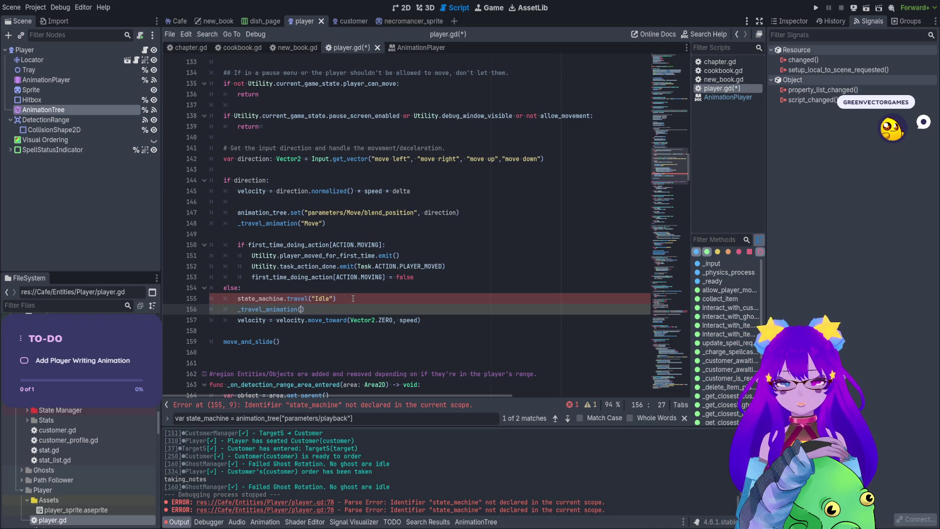
{"action": "triple_click", "coordinate": [352, 298]}
{"action": "key", "text": "BackSpace"}
Step: Swap line 338's state_machine lines for _travel_animation(TAKING_NOTES_ANIMATION), save, and run the project
{"action": "left_click", "coordinate": [568, 419]}
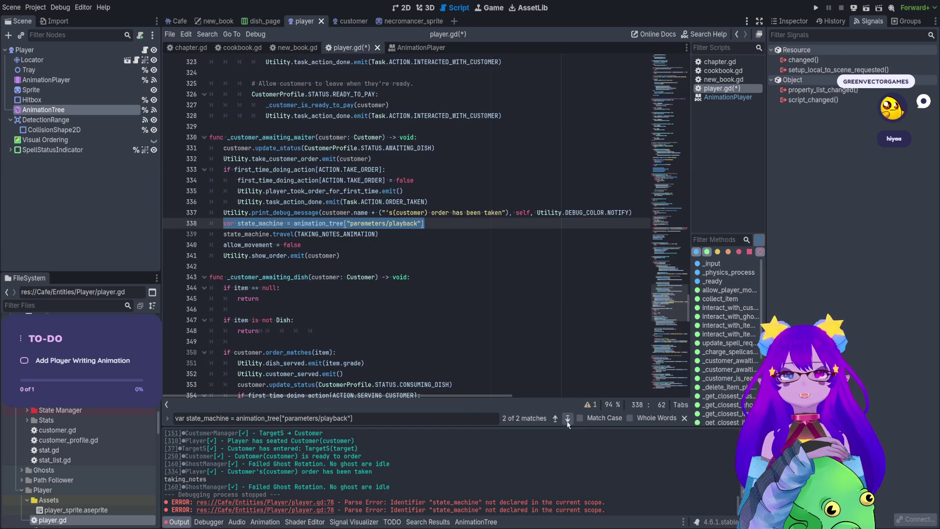
{"action": "left_click", "coordinate": [568, 418]}
{"action": "left_click", "coordinate": [568, 418]}
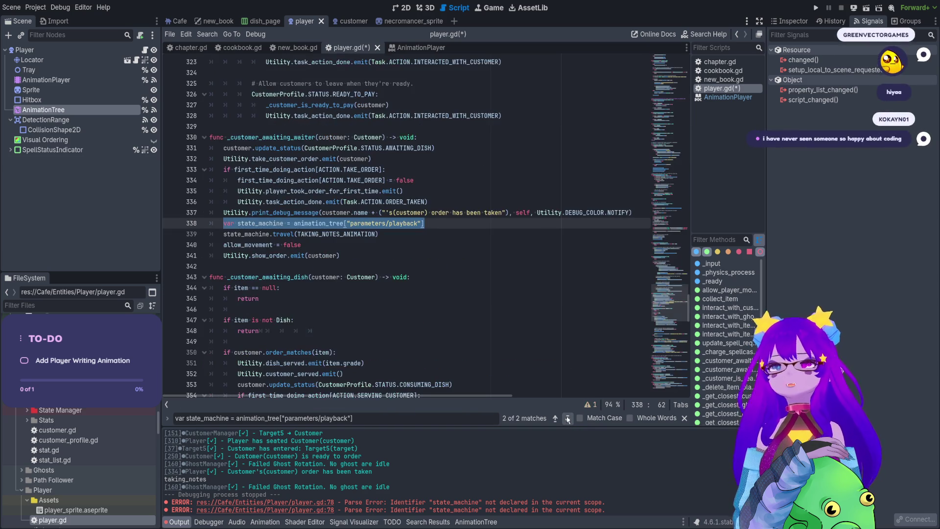
{"action": "left_click", "coordinate": [431, 223]}
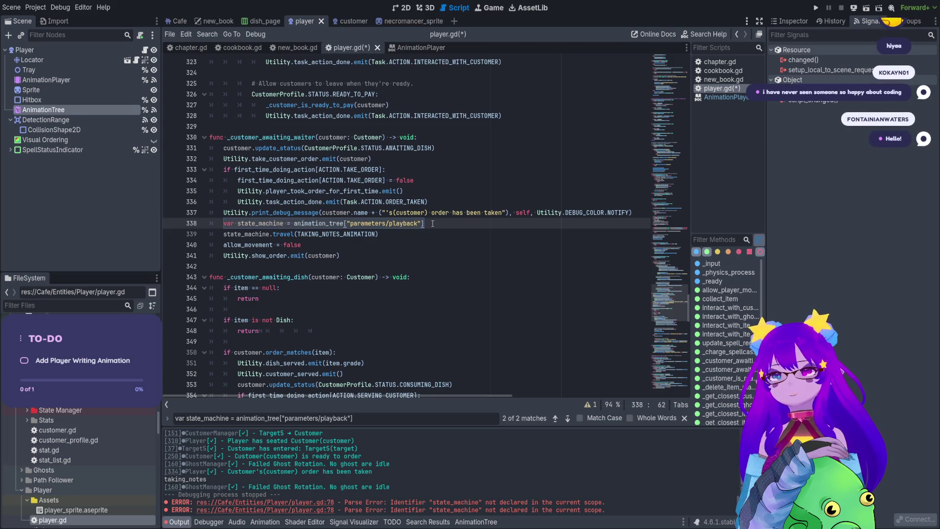
{"action": "key", "text": "Return"}
{"action": "type", "text": "_travel_animation"}
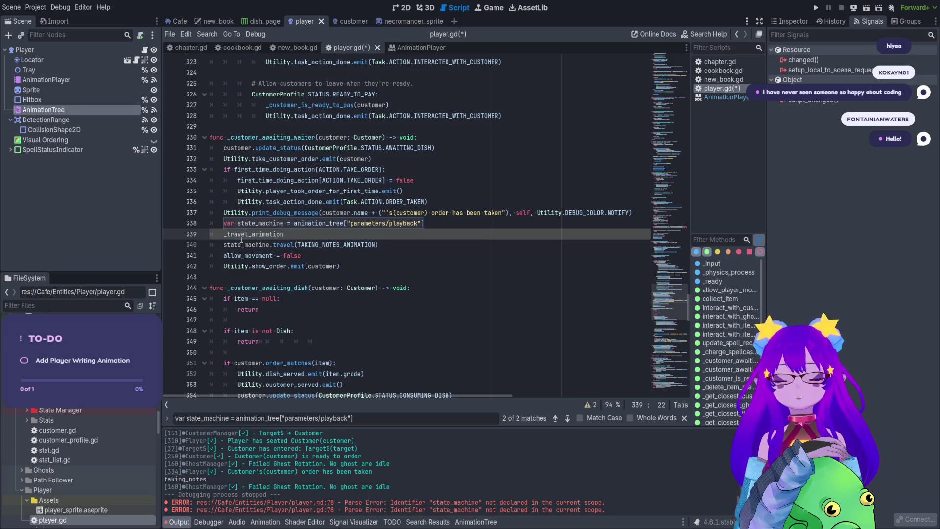
{"action": "type", "text": "(T"}
{"action": "type", "text": "AK"}
{"action": "key", "text": "Return"}
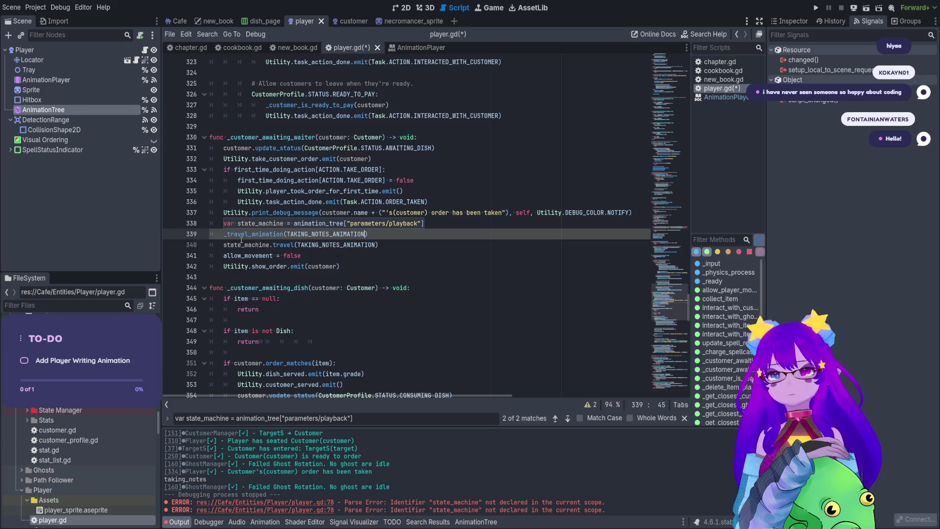
{"action": "triple_click", "coordinate": [343, 223]}
{"action": "key", "text": "BackSpace"}
{"action": "mouse_move", "coordinate": [304, 245]}
{"action": "left_mouse_down"}
{"action": "mouse_move", "coordinate": [360, 240]}
{"action": "mouse_move", "coordinate": [180, 236]}
{"action": "left_mouse_up"}
{"action": "key", "text": "BackSpace"}
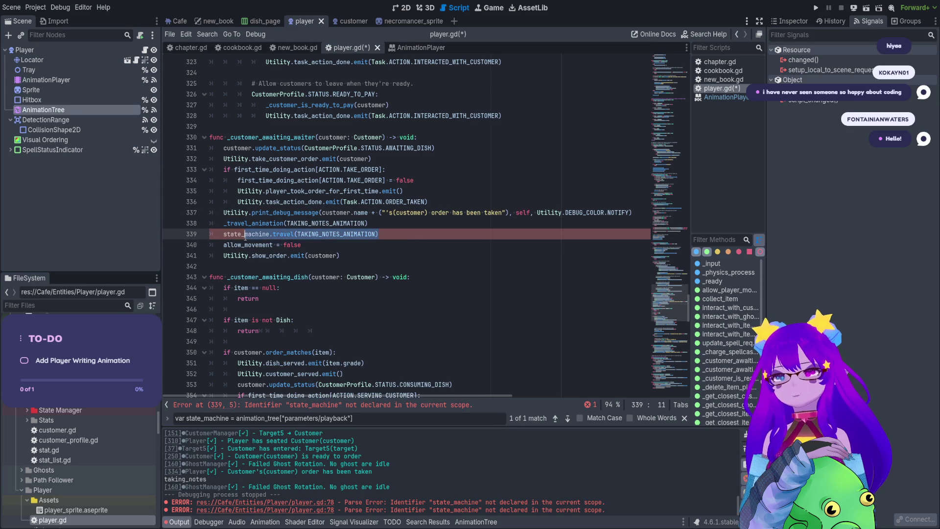
{"action": "key", "text": "BackSpace"}
{"action": "key", "text": "ctrl+s"}
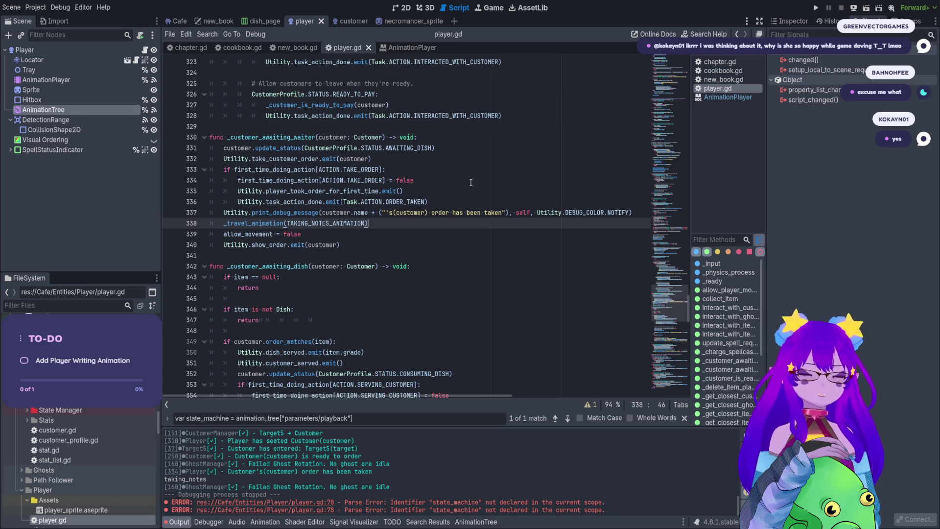
{"action": "left_click", "coordinate": [816, 8]}
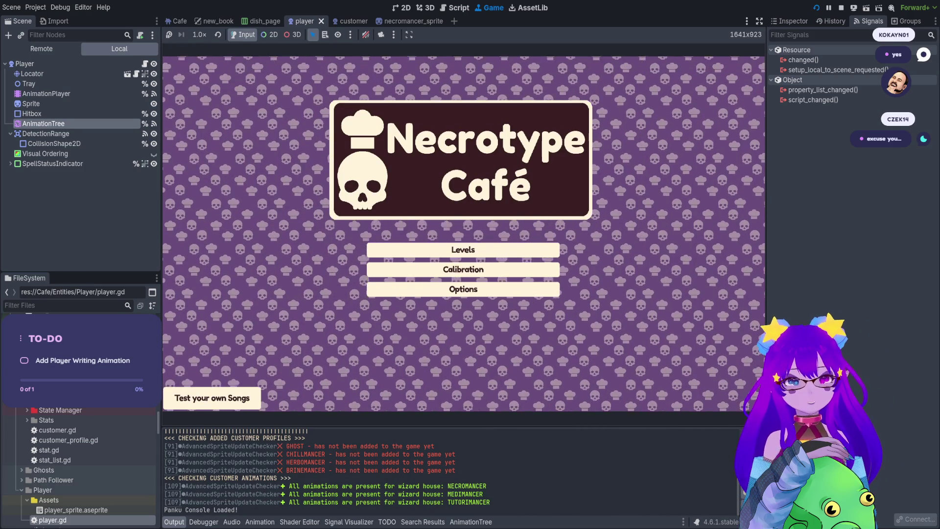
Step: Start the level, spawn a customer via the spawn_customer console cheat, and walk toward the desk
{"action": "key", "text": "Return"}
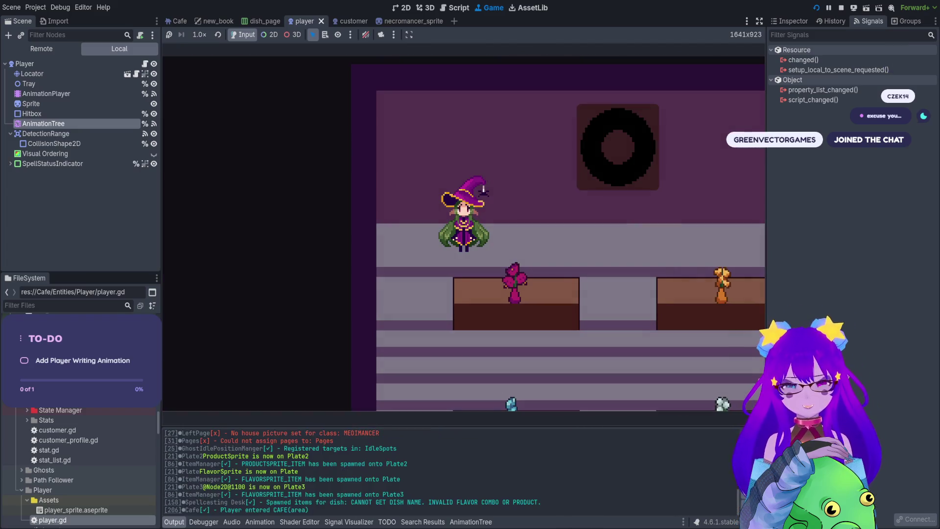
{"action": "key", "text": "grave"}
{"action": "type", "text": "spawn"}
{"action": "key", "text": "Tab"}
{"action": "key", "text": "Tab"}
{"action": "key", "text": "Tab"}
{"action": "key", "text": "Tab"}
{"action": "key", "text": "Tab"}
{"action": "key", "text": "Return"}
{"action": "key", "text": "grave"}
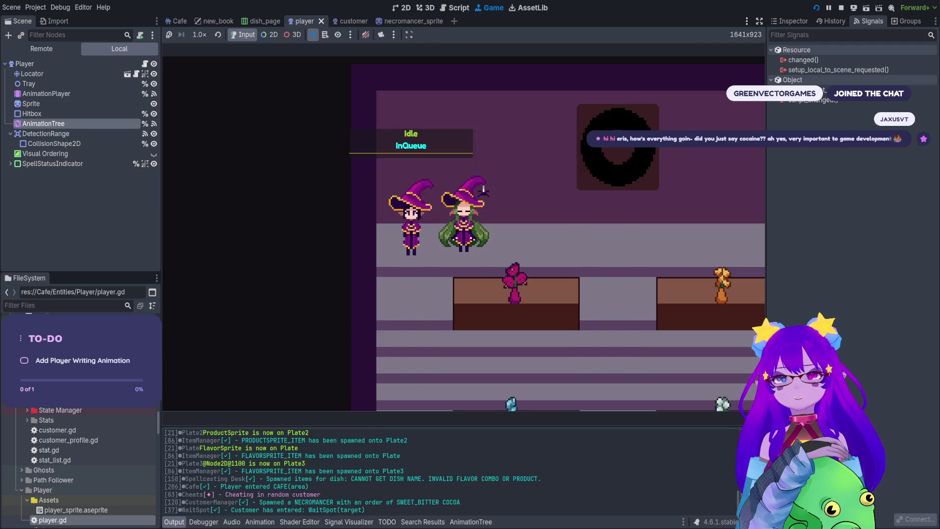
{"action": "key", "text": "d"}
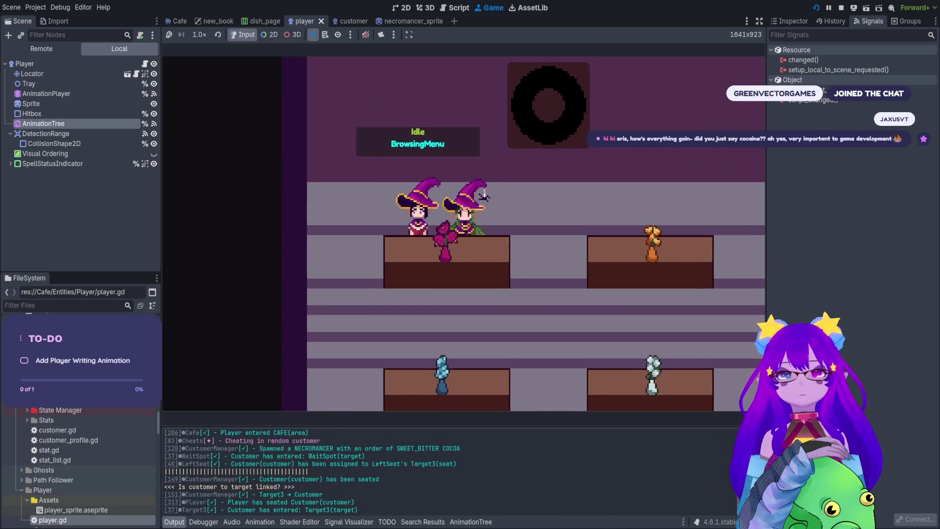
{"action": "key", "text": "a"}
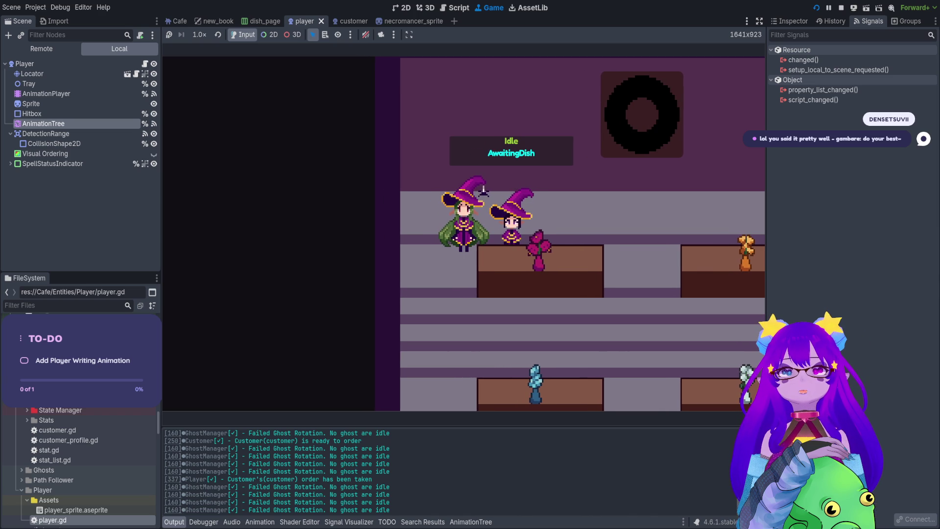
Step: Walk right to the seated customer to take the order, then reopen the debug console
{"action": "key", "text": "d"}
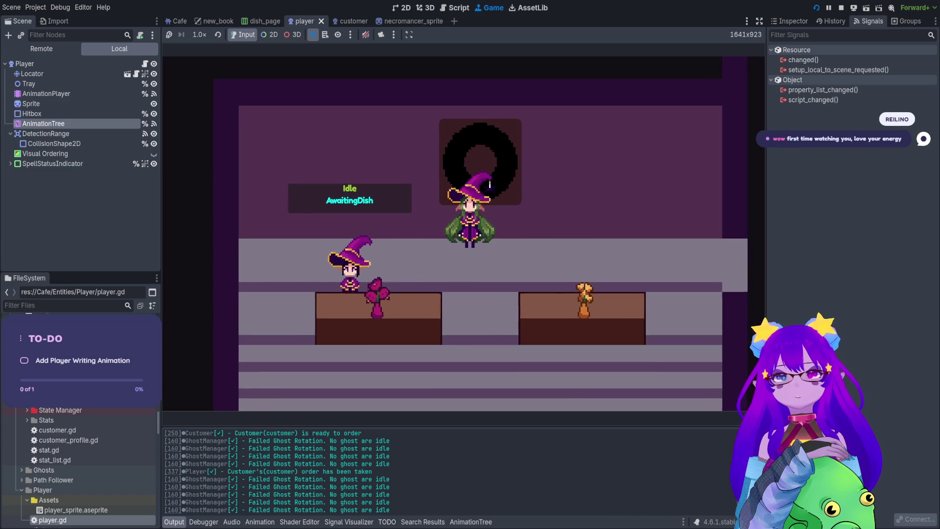
{"action": "key", "text": "grave"}
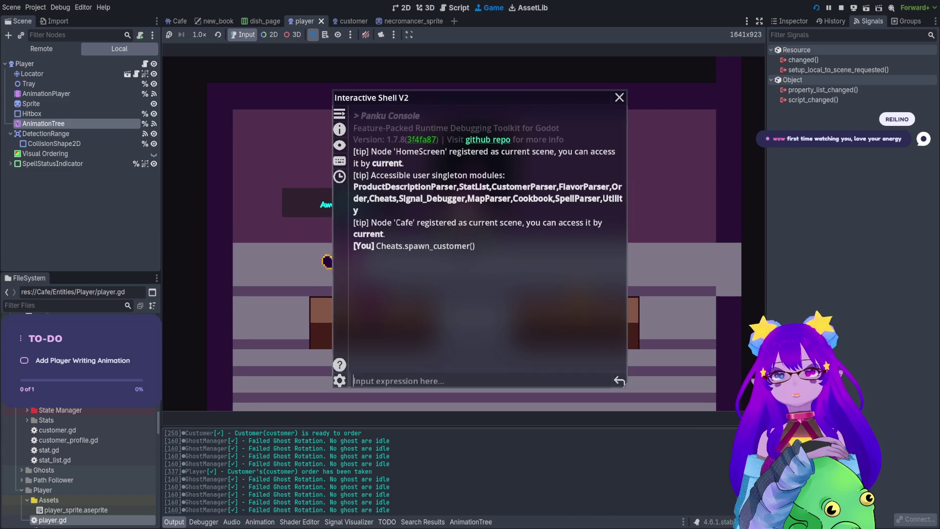
Step: Run spawn_and_seat_customers with 10 customers from the console and return to the game
{"action": "type", "text": "spawn"}
{"action": "key", "text": "Tab"}
{"action": "key", "text": "Tab"}
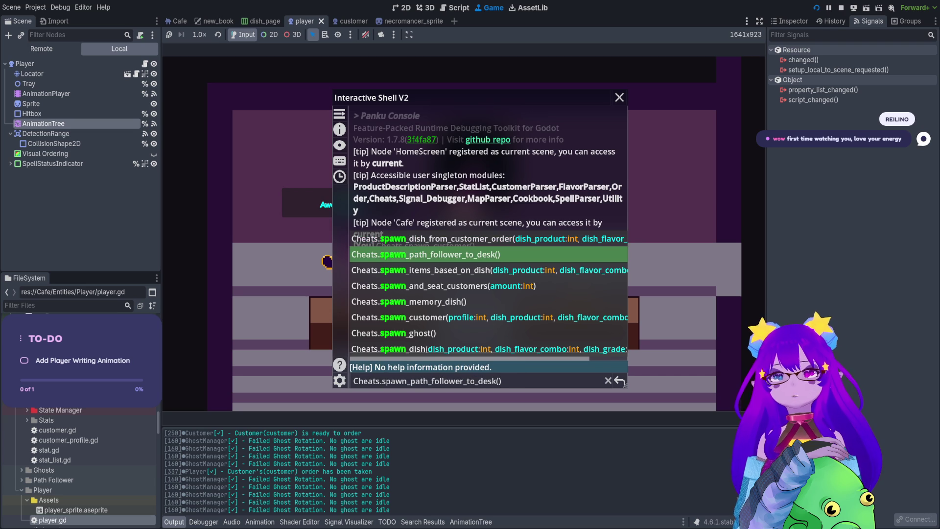
{"action": "key", "text": "Tab"}
{"action": "key", "text": "Tab"}
{"action": "type", "text": "10"}
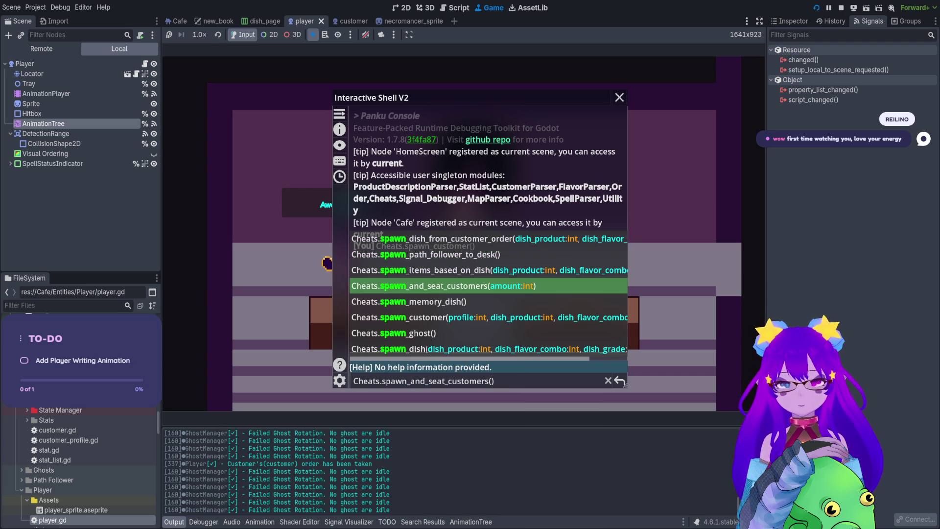
{"action": "key", "text": "Return"}
{"action": "key", "text": "grave"}
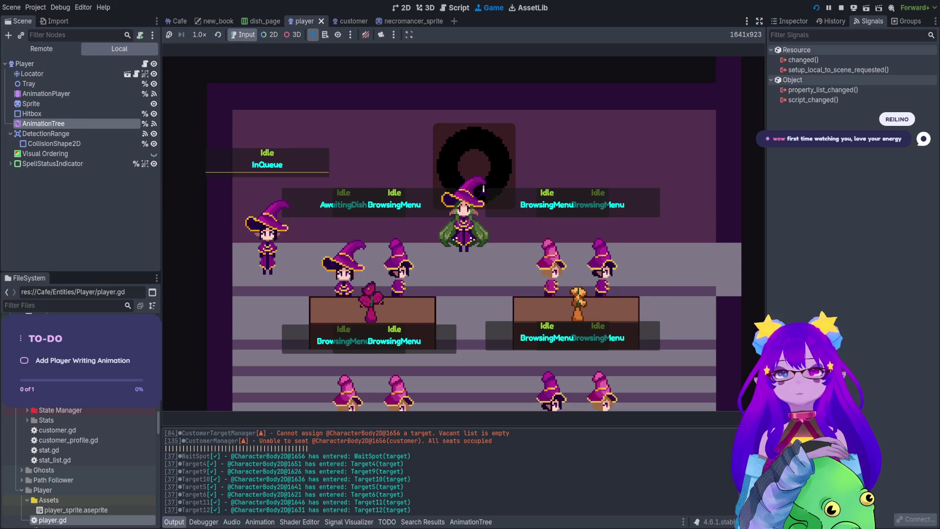
Step: Take the orders of the waiting customer and the lower-left and lower-right table customers
{"action": "key", "text": "s"}
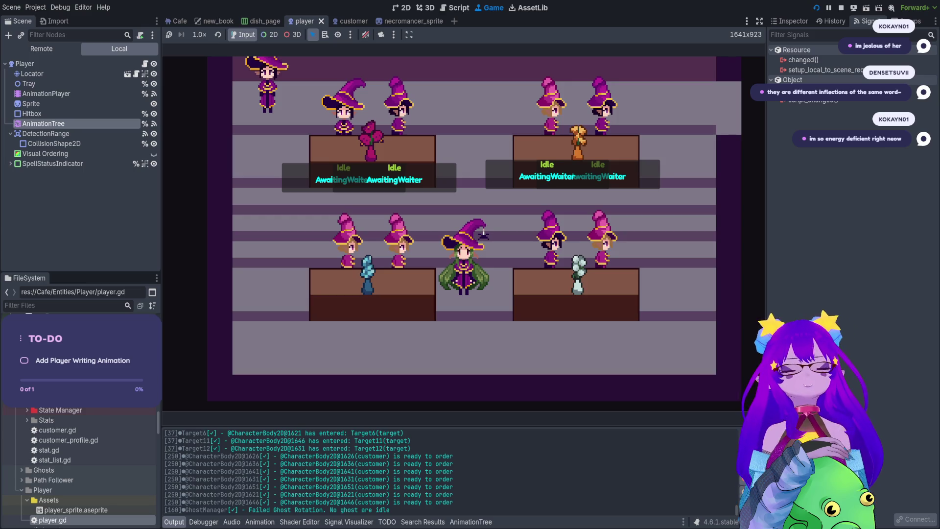
{"action": "key", "text": "d"}
{"action": "key", "text": "d"}
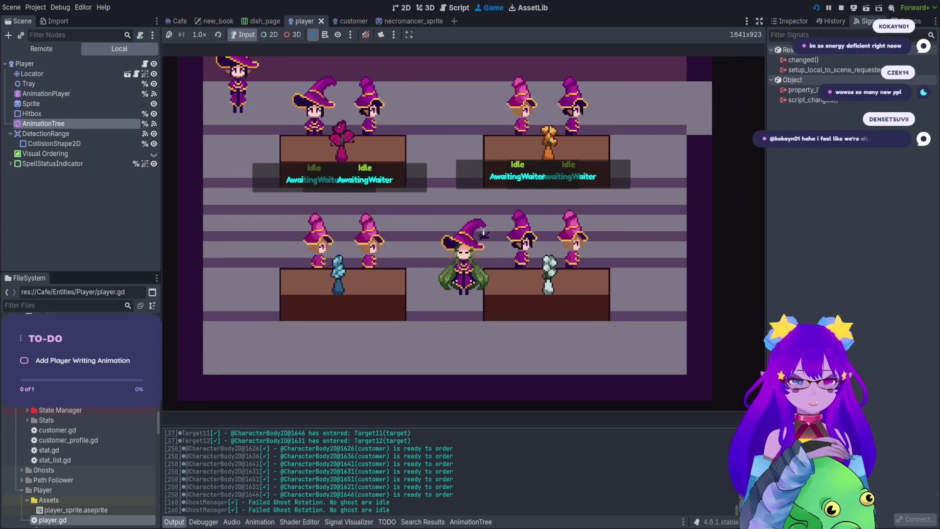
{"action": "key", "text": "w"}
{"action": "key", "text": "a"}
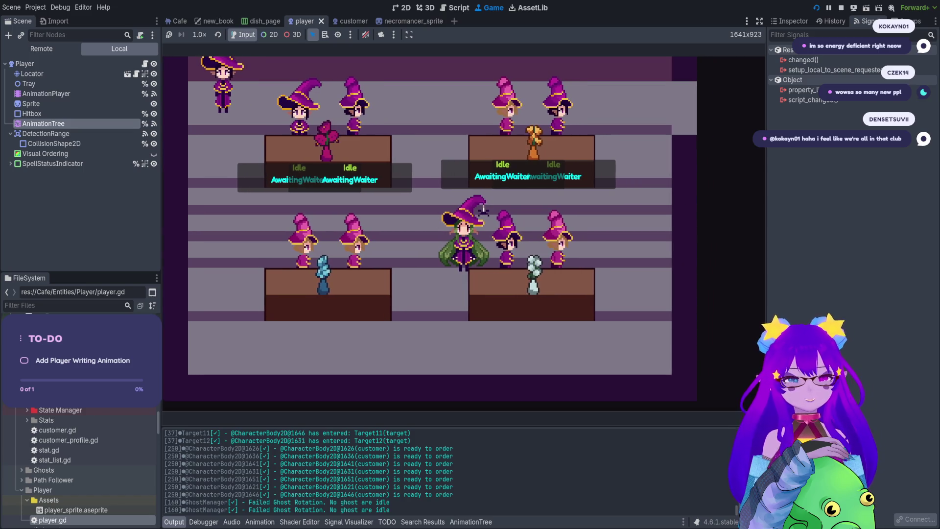
{"action": "key", "text": "e"}
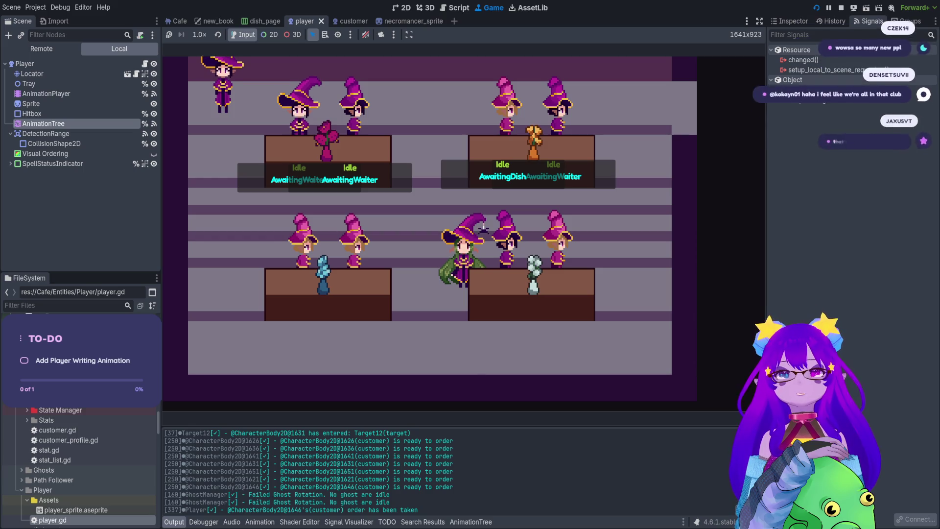
{"action": "key", "text": "a"}
{"action": "key", "text": "e"}
{"action": "key", "text": "d"}
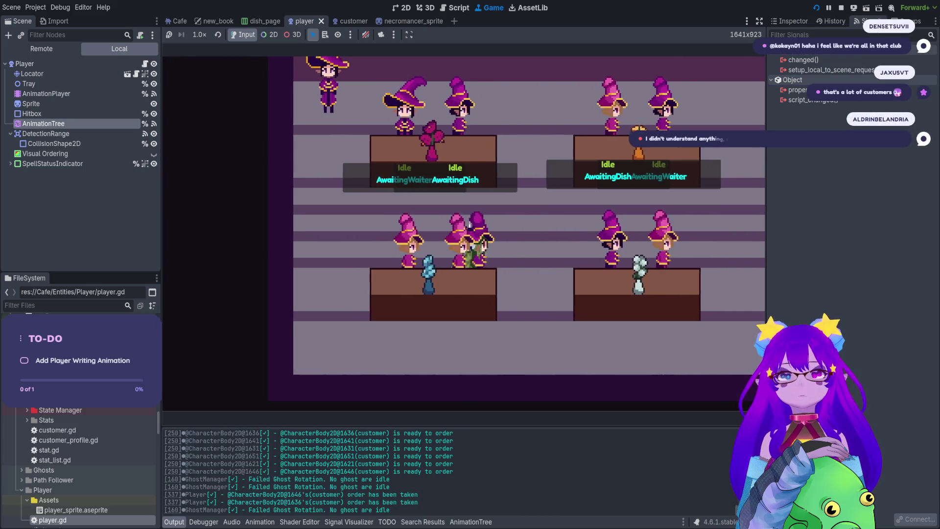
{"action": "key", "text": "e"}
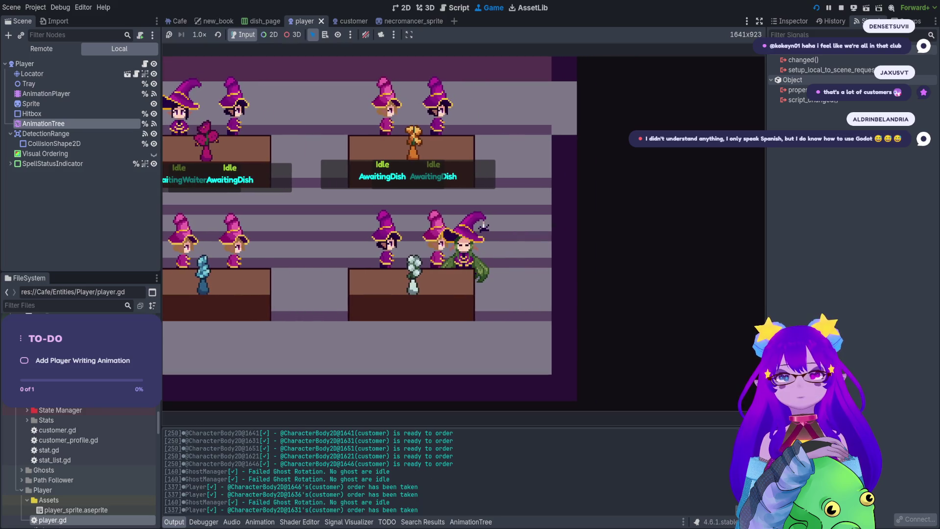
Step: Take the orders at the upper-right table and the lower-left table
{"action": "key", "text": "w"}
{"action": "key", "text": "e"}
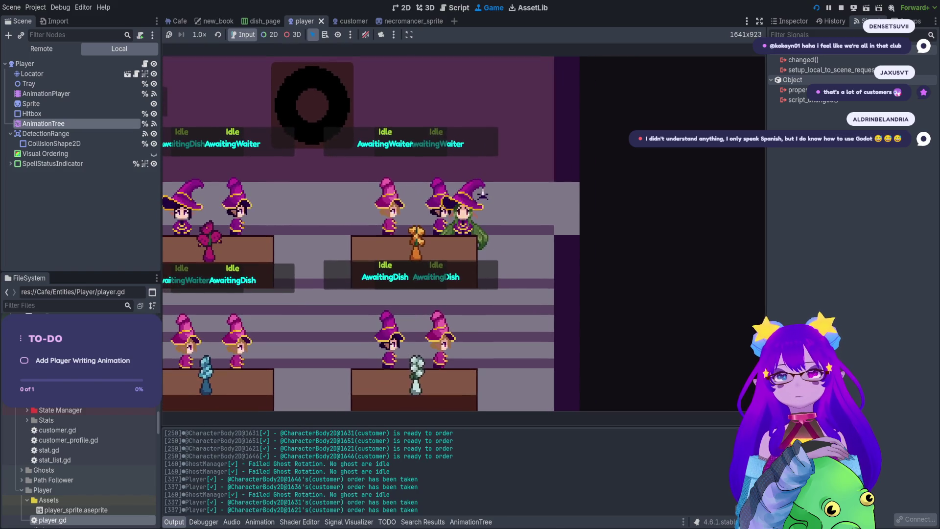
{"action": "key", "text": "e"}
{"action": "key", "text": "a"}
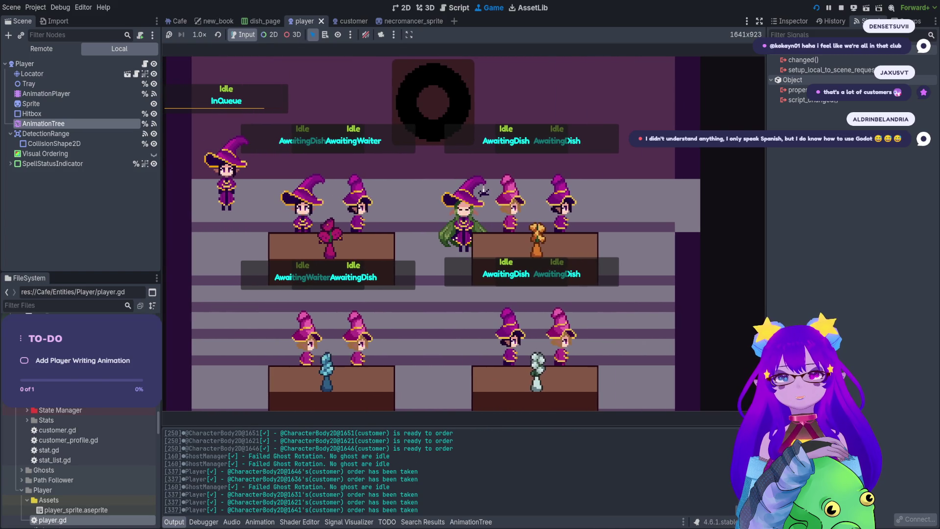
{"action": "key", "text": "s"}
{"action": "key", "text": "a"}
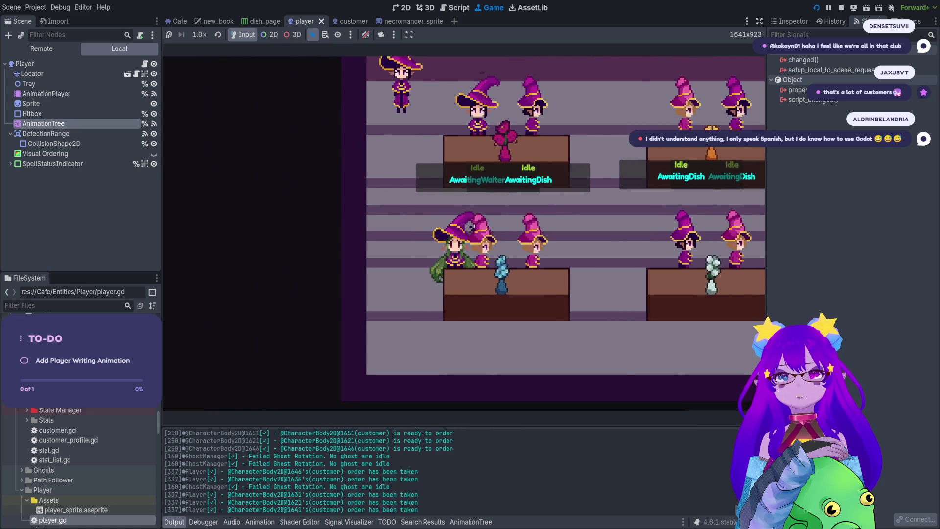
{"action": "key", "text": "e"}
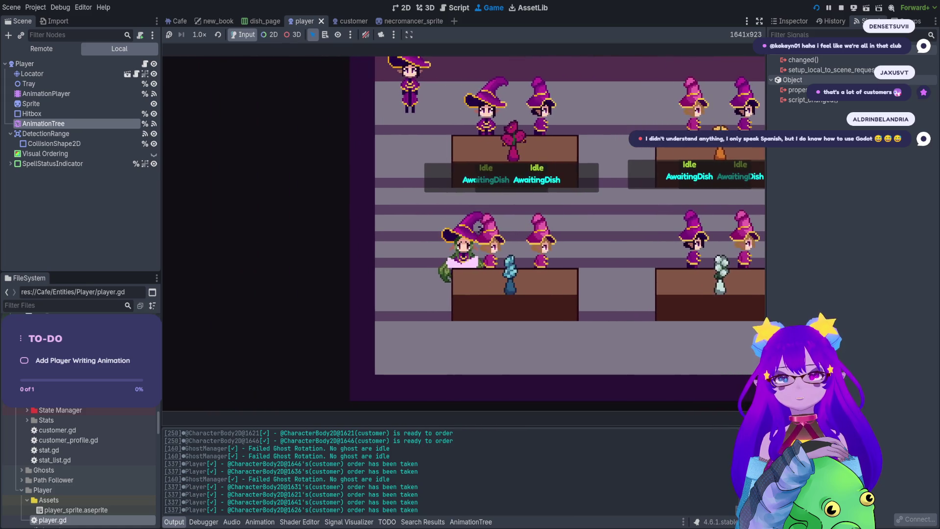
{"action": "key", "text": "a"}
{"action": "key", "text": "w"}
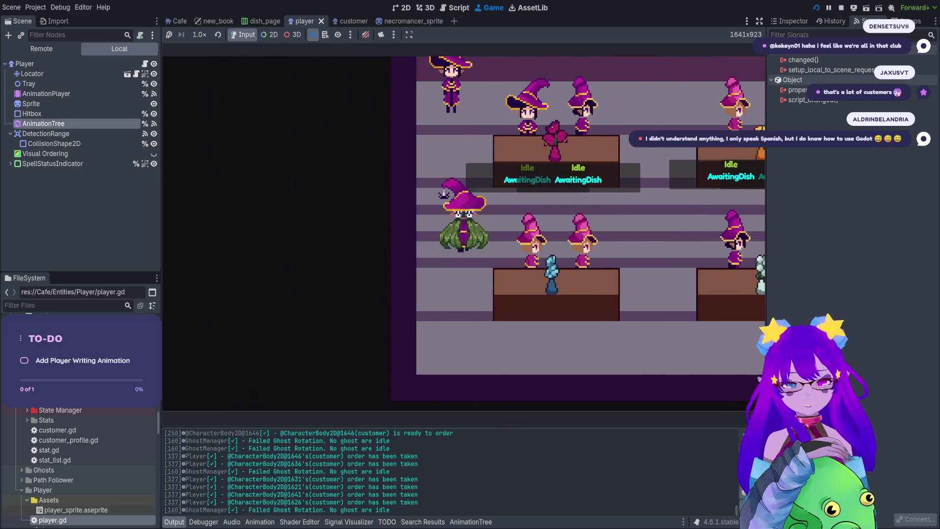
{"action": "key", "text": "s"}
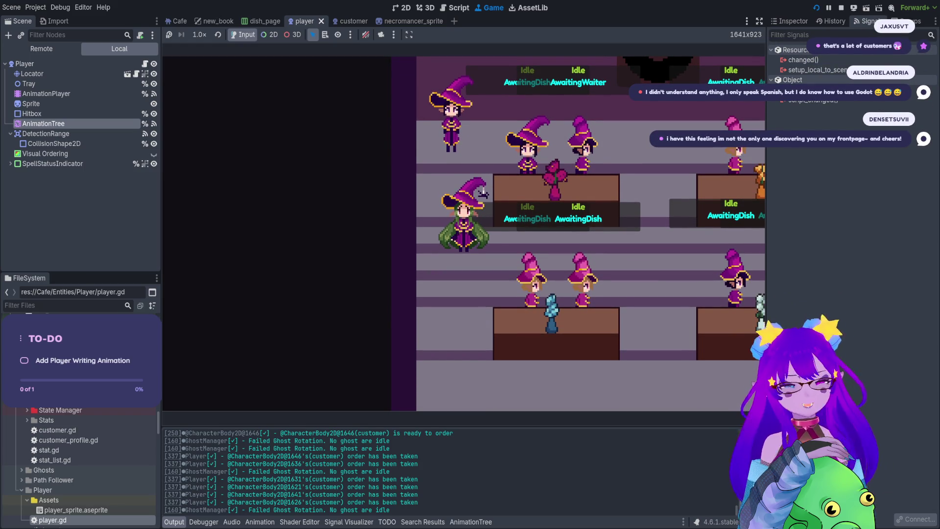
Step: Check the orders book, walk past the table, and cast a spell
{"action": "key", "text": "Tab"}
{"action": "key", "text": "Tab"}
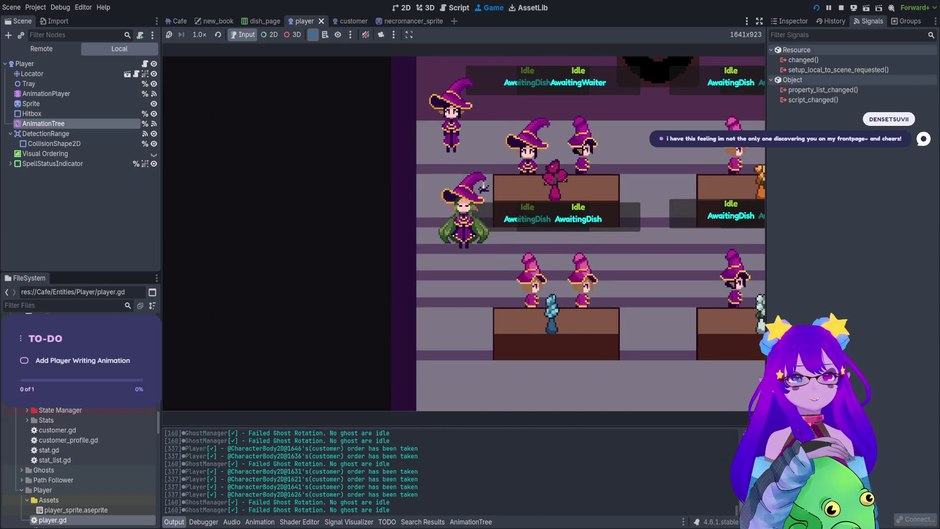
{"action": "key", "text": "w"}
{"action": "key", "text": "d"}
{"action": "key", "text": "w"}
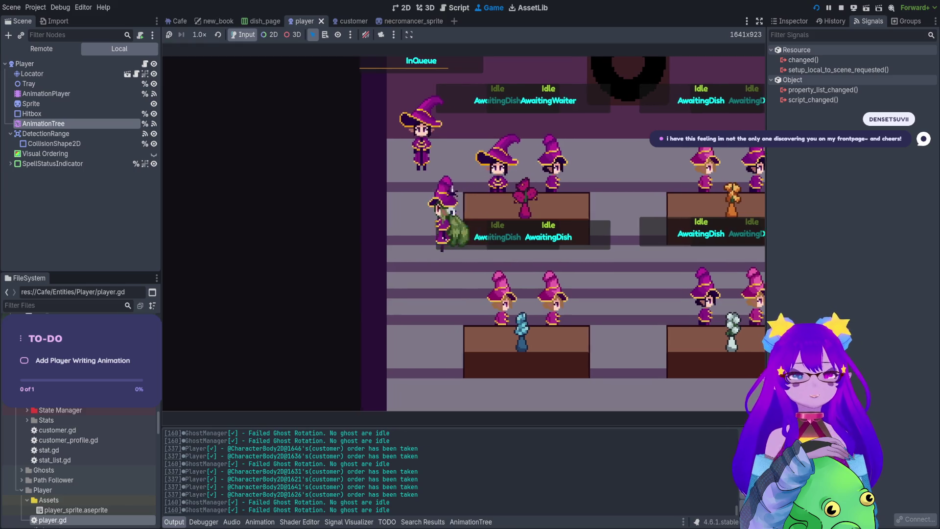
{"action": "key", "text": "d"}
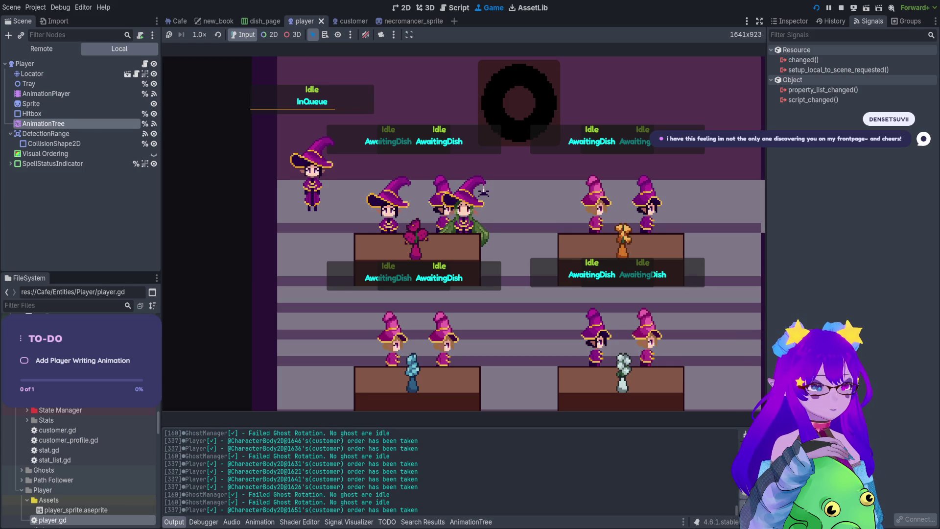
{"action": "key", "text": "space"}
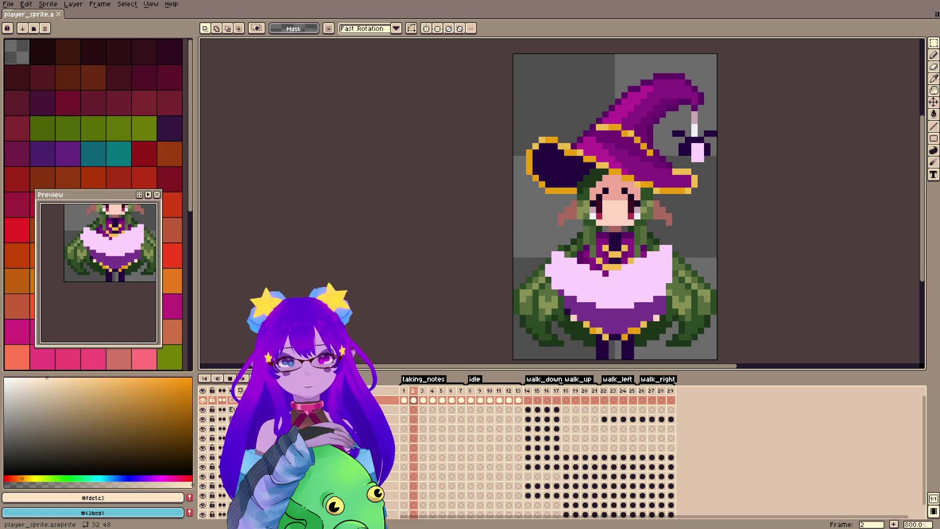
Step: Return to frame 1 and play the player sprite's animation in Aseprite
{"action": "left_click", "coordinate": [404, 390]}
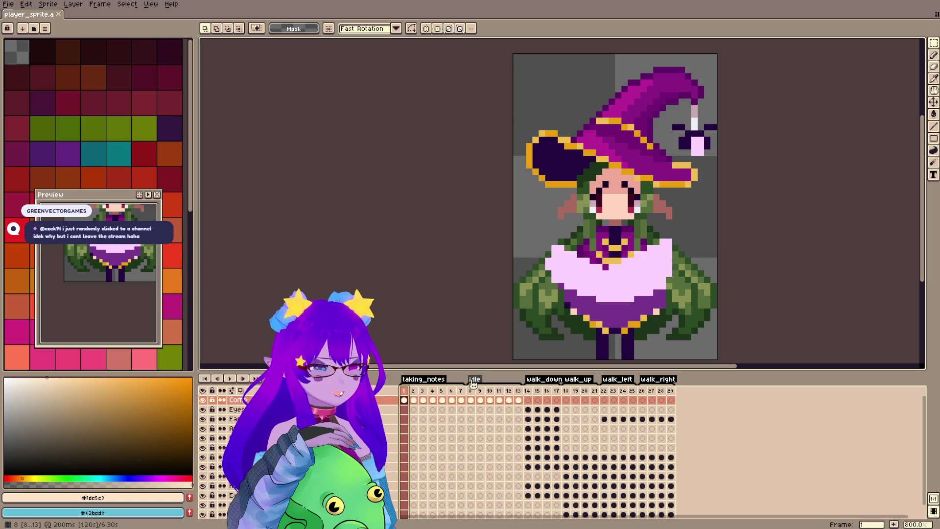
{"action": "key", "text": "Return"}
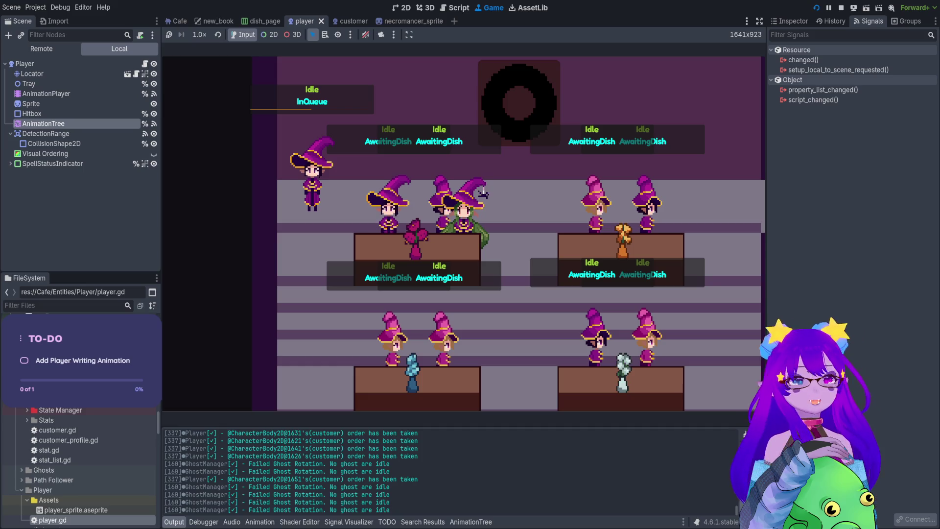
Step: Clear the scene tree selection and stop the running game
{"action": "left_click", "coordinate": [19, 225]}
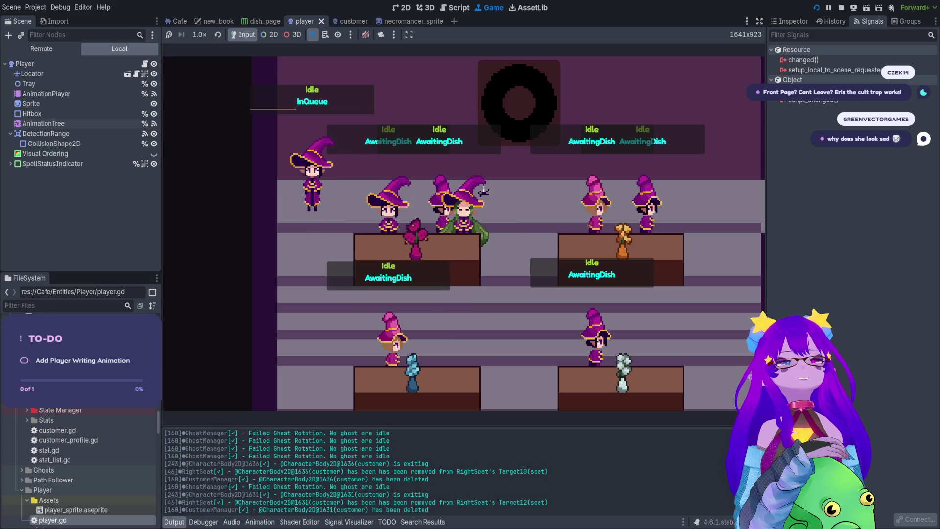
{"action": "left_click", "coordinate": [841, 8]}
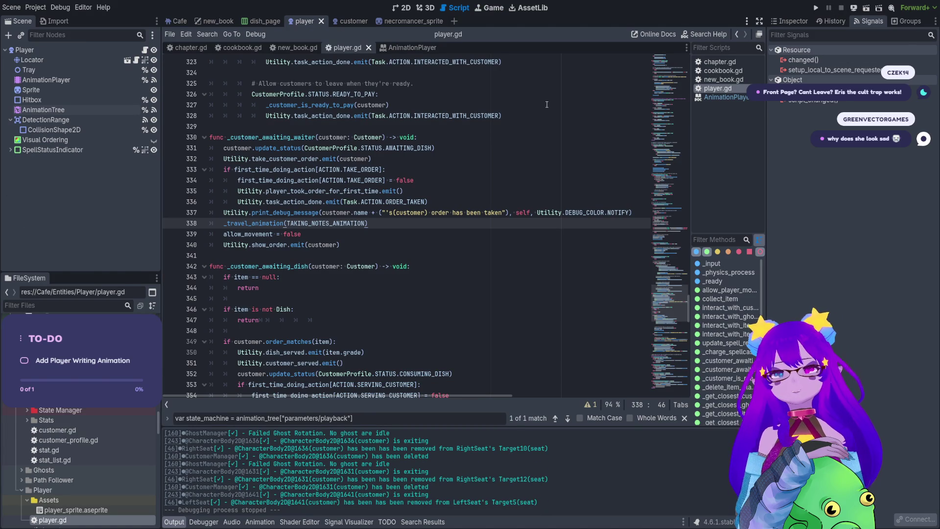
Step: Show the Idle-to-TakingNotes transition's properties from the AnimationTree state machine graph in the Inspector
{"action": "left_click", "coordinate": [90, 108]}
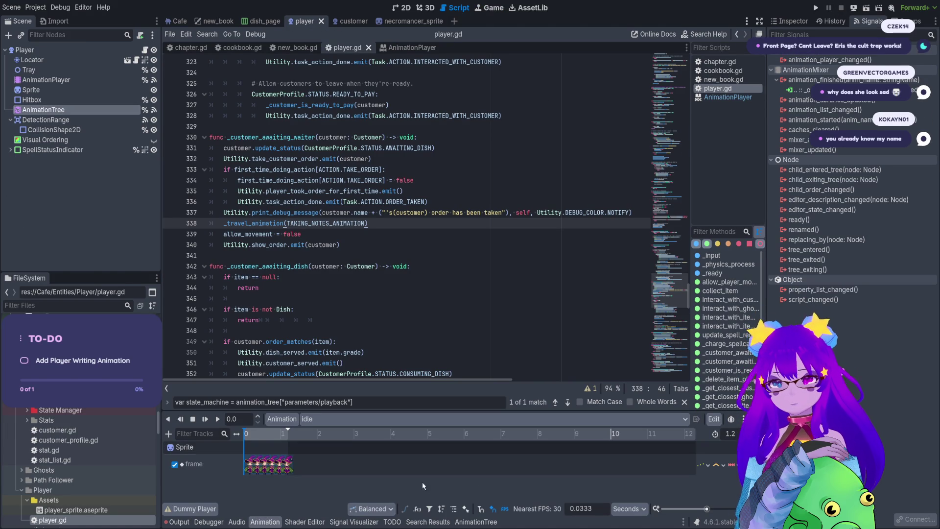
{"action": "left_click", "coordinate": [475, 522]}
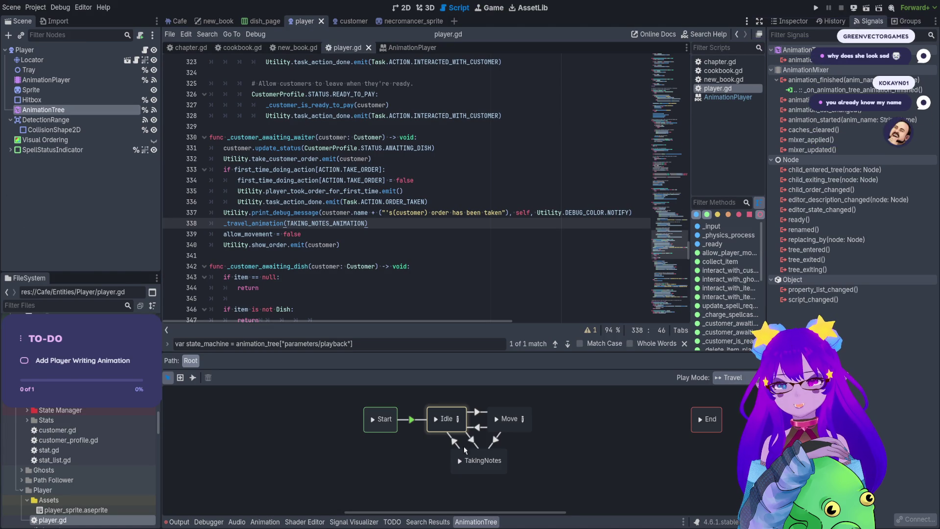
{"action": "left_click", "coordinate": [454, 442]}
{"action": "left_click", "coordinate": [792, 21]}
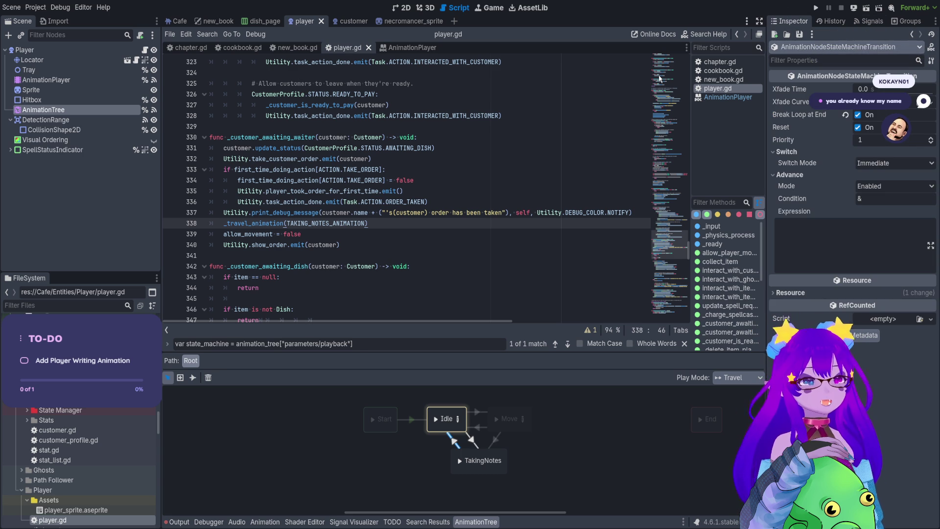
Step: Inspect the player sprite in the 2D view, then go back to player.gd
{"action": "left_click", "coordinate": [405, 9]}
{"action": "scroll", "coordinate": [630, 175], "scroll_direction": "up", "scroll_amount": 8}
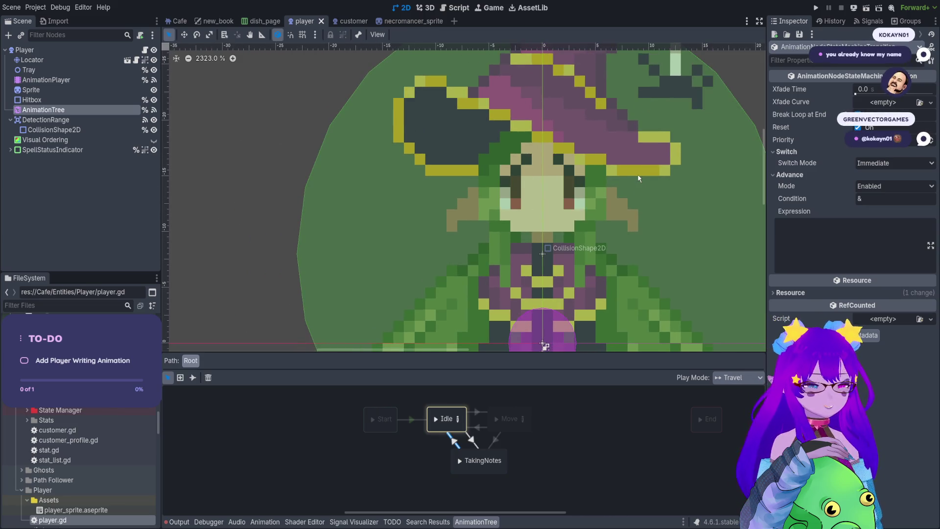
{"action": "left_click_drag", "start_coordinate": [630, 173], "coordinate": [586, 172]}
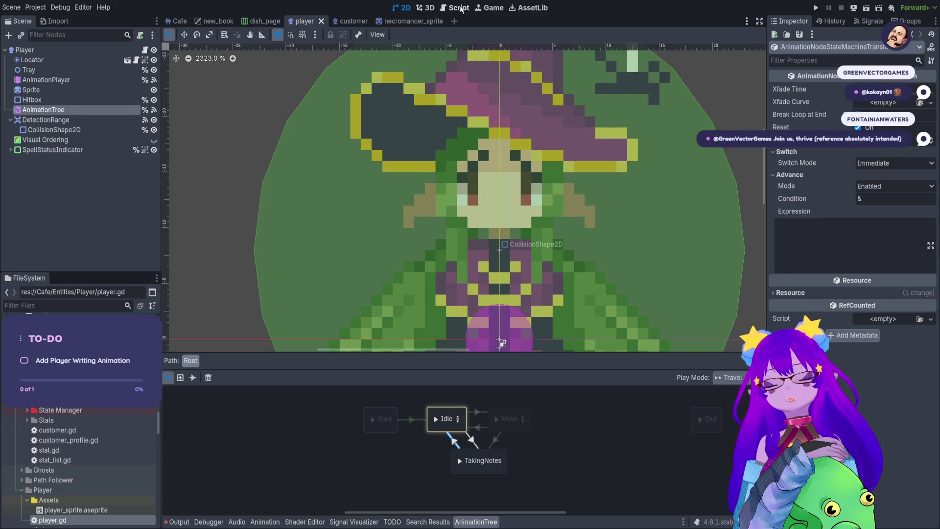
{"action": "left_click", "coordinate": [457, 8]}
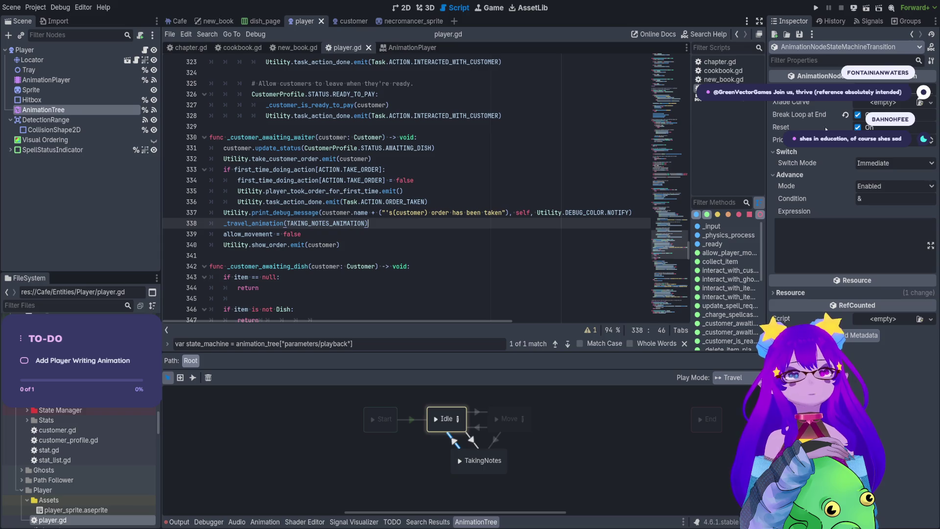
Step: Turn off Reset and Break Loop at End on Idle→TakingNotes, and Reset on TakingNotes→Idle
{"action": "left_click", "coordinate": [858, 127]}
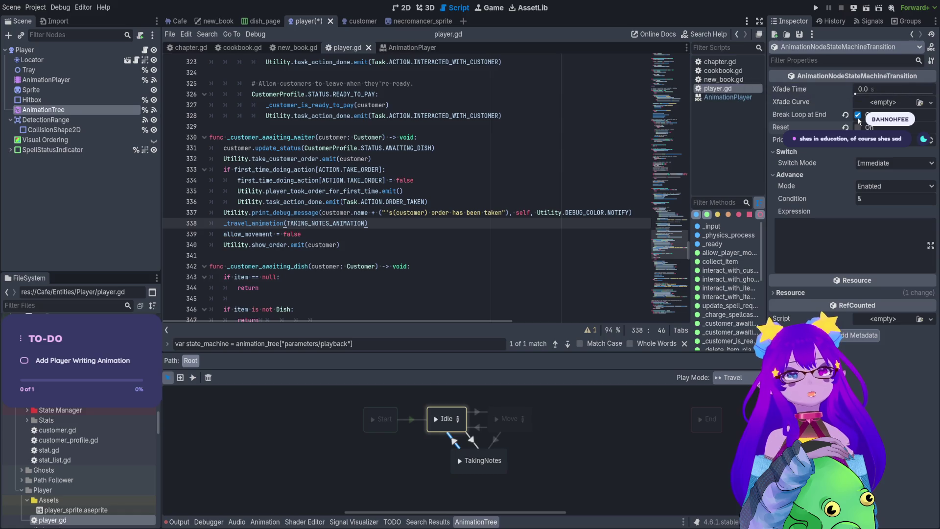
{"action": "left_click", "coordinate": [858, 115]}
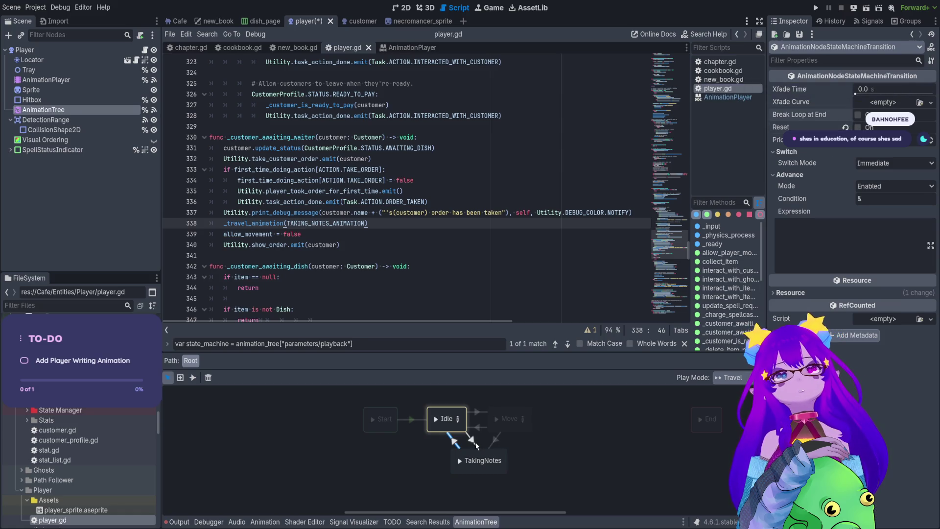
{"action": "left_click", "coordinate": [474, 442]}
{"action": "left_click", "coordinate": [858, 127]}
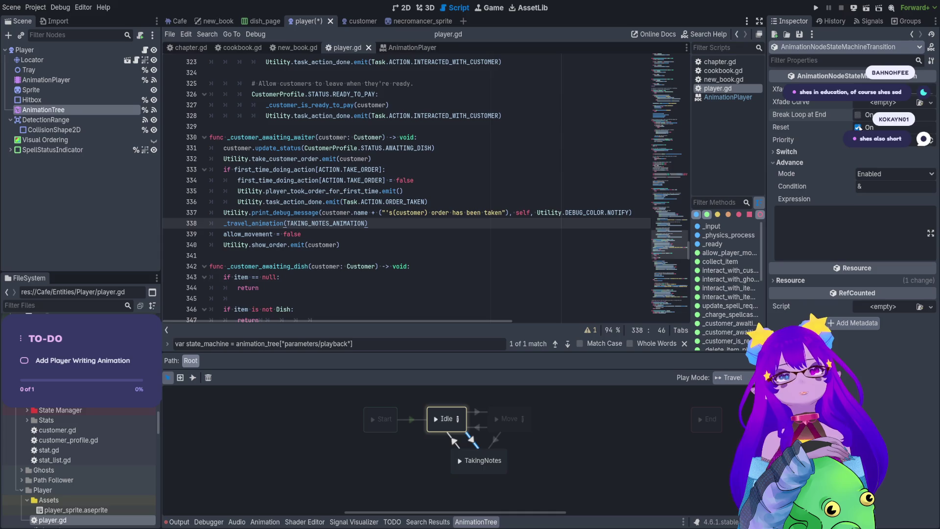
{"action": "left_click", "coordinate": [496, 418]}
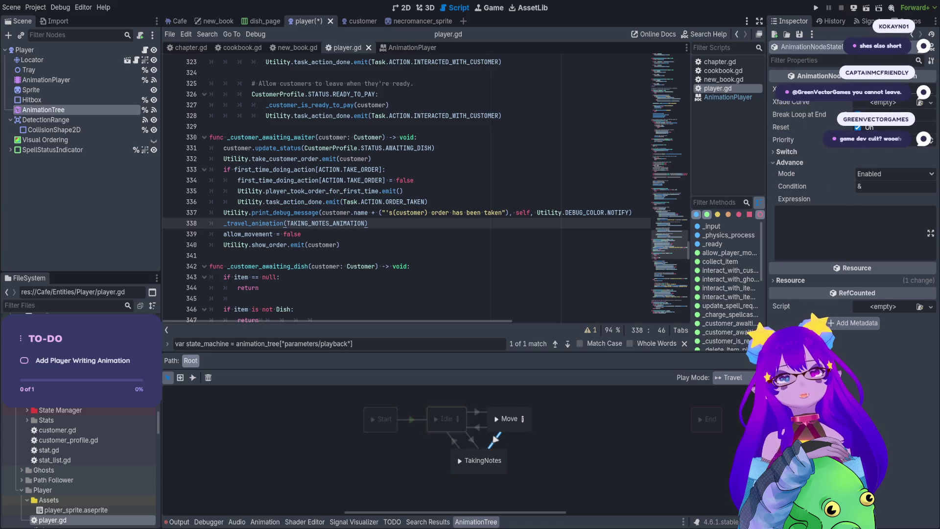
Step: Save the scene and script changes, then run the project to test the transitions
{"action": "left_click", "coordinate": [626, 151]}
{"action": "key", "text": "ctrl+s"}
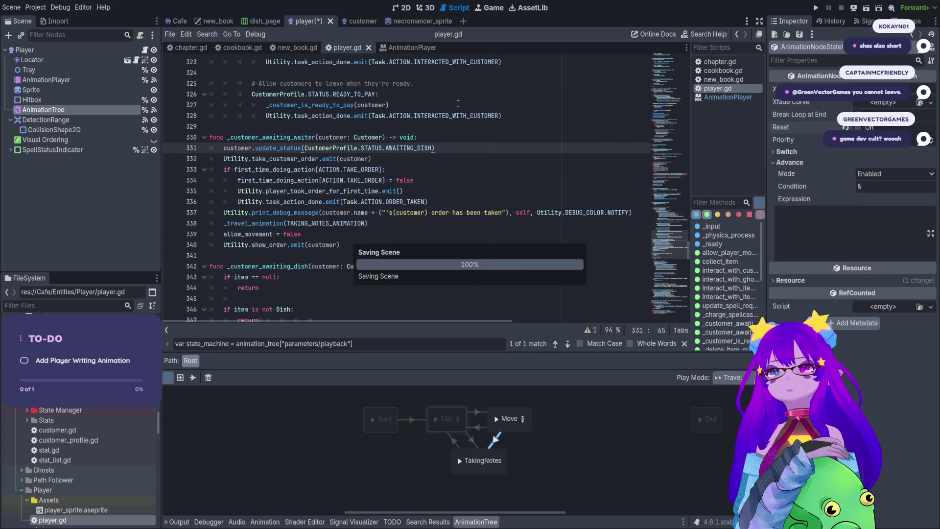
{"action": "left_click", "coordinate": [816, 8]}
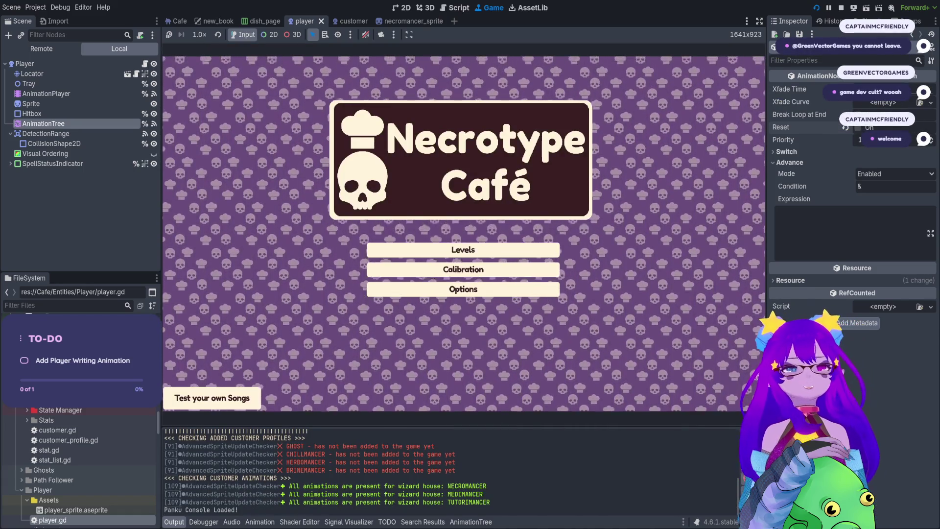
Step: Enter the café level from the Necrotype Café title menu via level select
{"action": "key", "text": "Return"}
{"action": "key", "text": "ctrl+F1"}
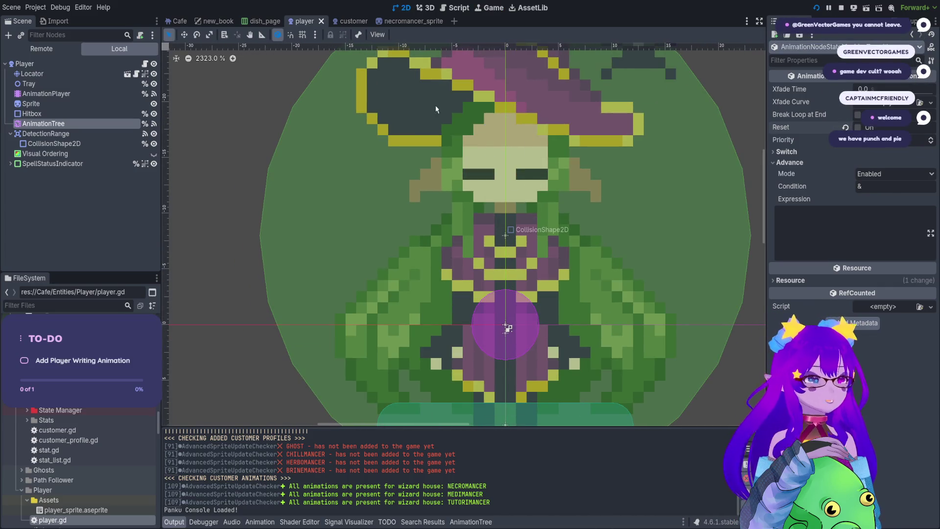
{"action": "left_click", "coordinate": [465, 8]}
{"action": "left_click", "coordinate": [491, 8]}
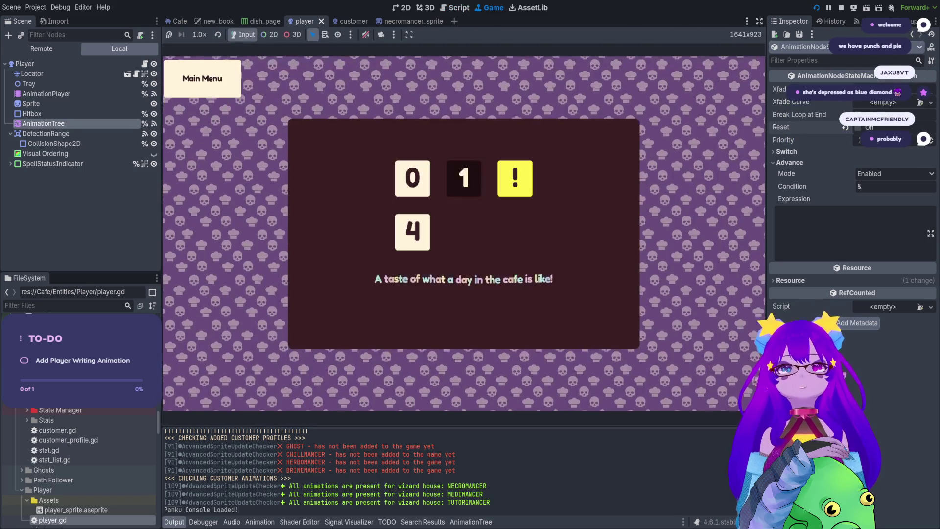
Step: Spawn a customer with Cheats.spawn_customer() from the Panku console
{"action": "key", "text": "quoteleft"}
{"action": "type", "text": "spawn"}
{"action": "key", "text": "Tab"}
{"action": "key", "text": "Tab"}
{"action": "key", "text": "Tab"}
{"action": "key", "text": "Tab"}
{"action": "key", "text": "Return"}
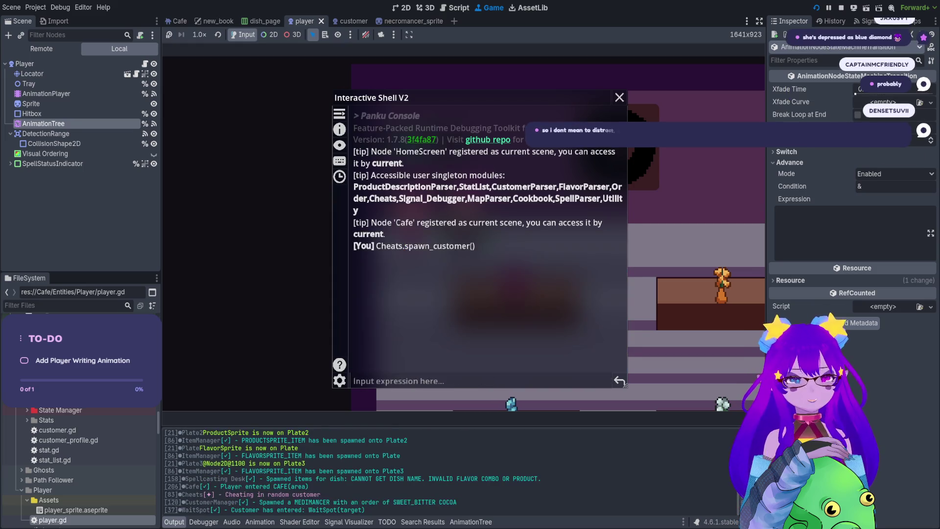
{"action": "key", "text": "quoteleft"}
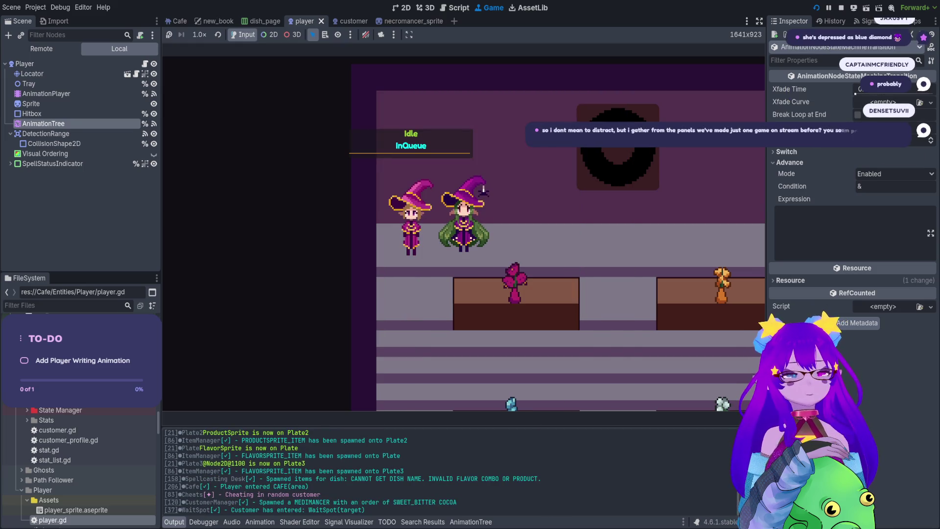
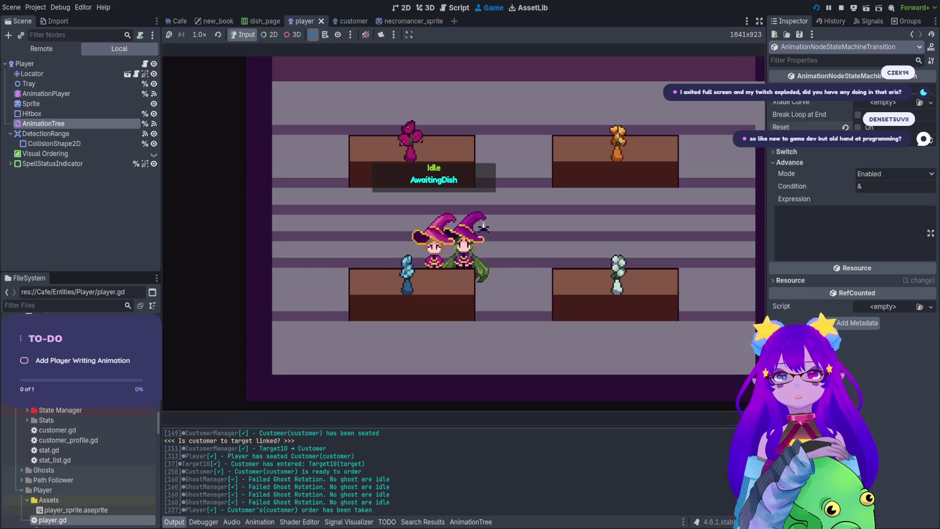
Step: Stop the running game and bring up the player's AnimationTree animation timeline
{"action": "key", "text": "Right"}
{"action": "key", "text": "F8"}
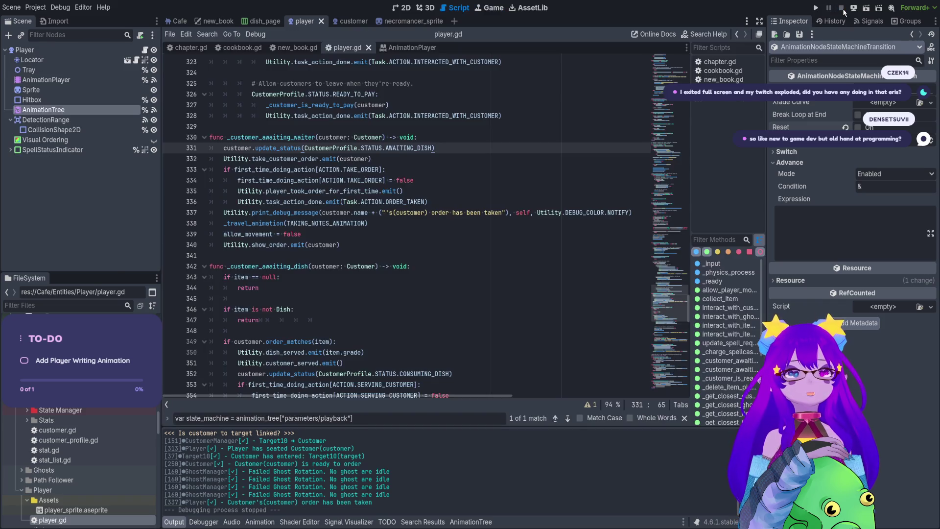
{"action": "left_click", "coordinate": [47, 114]}
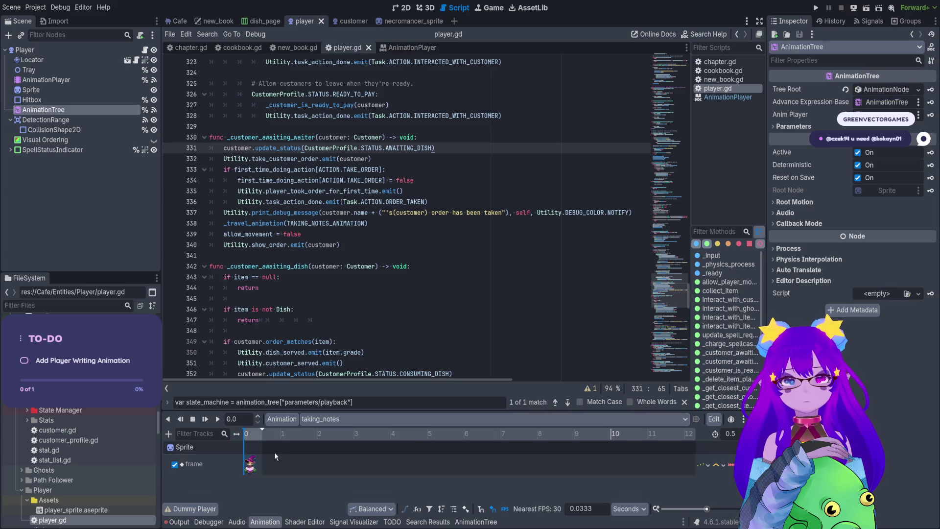
Step: Zoom the timeline and inspect the taking_notes keyframes alongside the player Sprite's properties
{"action": "scroll", "coordinate": [247, 469], "scroll_direction": "up", "scroll_amount": 10, "text": "ctrl"}
{"action": "scroll", "coordinate": [251, 472], "scroll_direction": "up", "scroll_amount": 5, "text": "ctrl"}
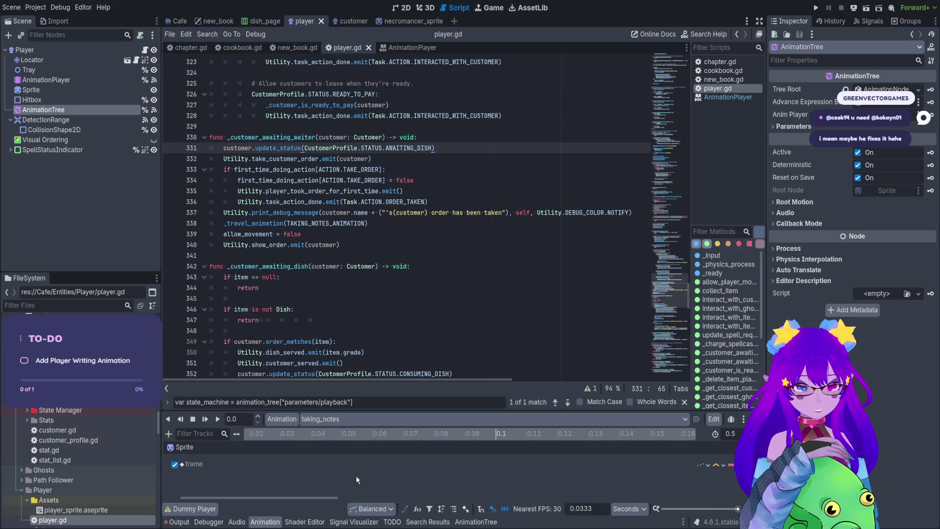
{"action": "left_click_drag", "start_coordinate": [331, 498], "coordinate": [241, 501]}
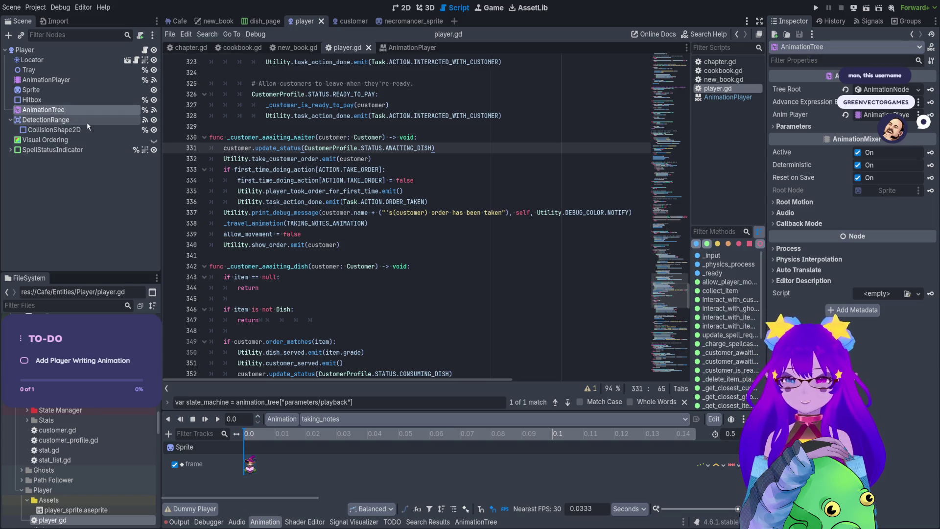
{"action": "left_click", "coordinate": [73, 90]}
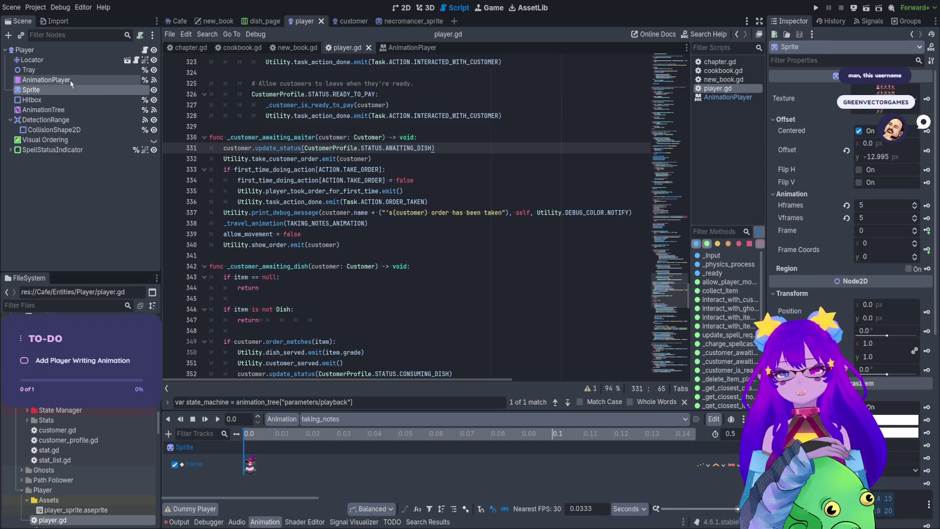
{"action": "scroll", "coordinate": [852, 220], "scroll_direction": "down", "scroll_amount": 5}
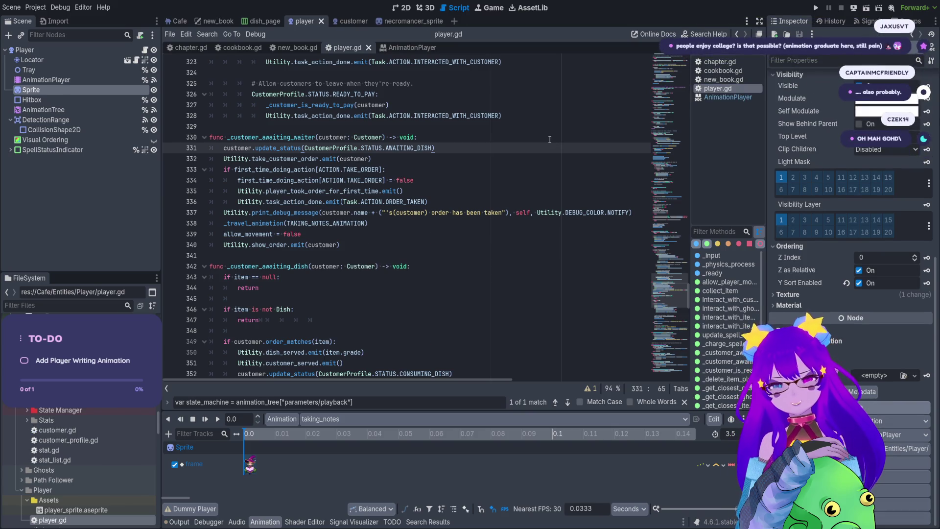
{"action": "scroll", "coordinate": [247, 468], "scroll_direction": "up", "scroll_amount": 4}
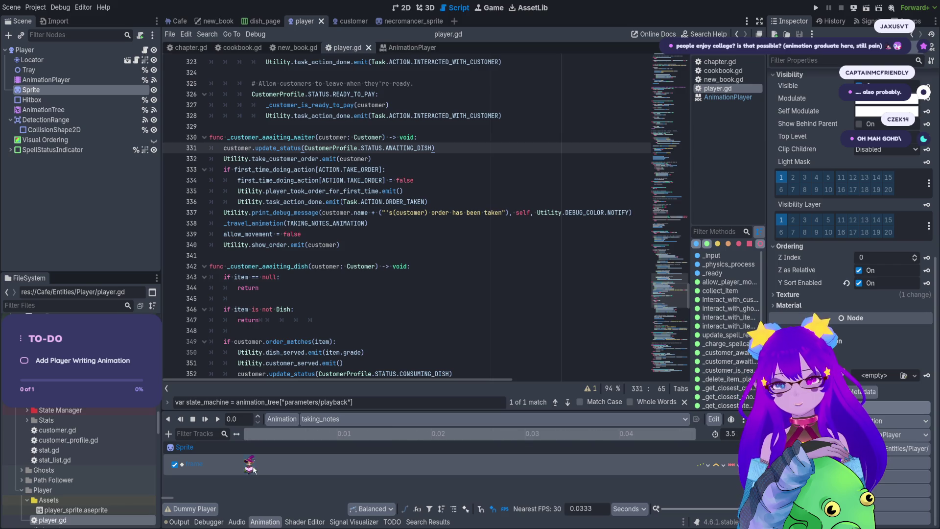
{"action": "scroll", "coordinate": [167, 497], "scroll_direction": "down", "scroll_amount": 3}
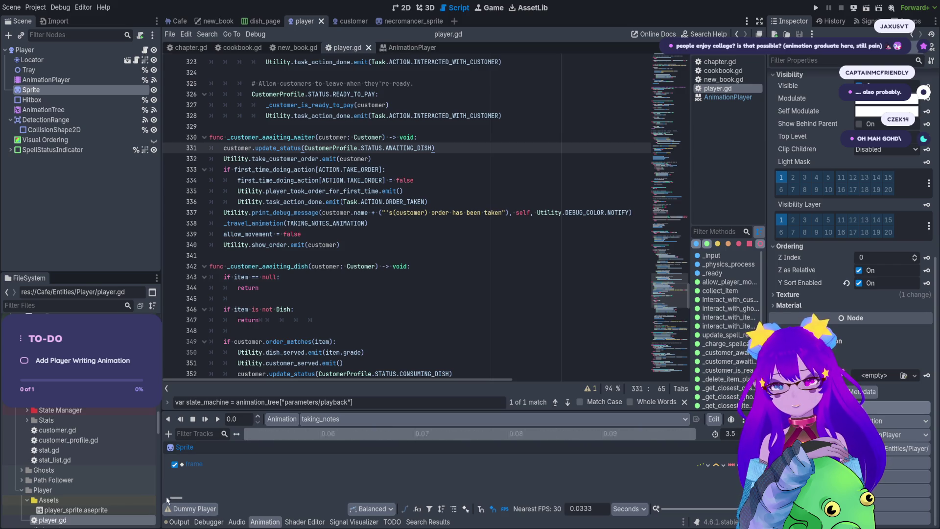
{"action": "scroll", "coordinate": [166, 496], "scroll_direction": "up", "scroll_amount": 3}
Step: Check the first frame keyframe's value, then run the Cafe scene
{"action": "left_click", "coordinate": [251, 464]}
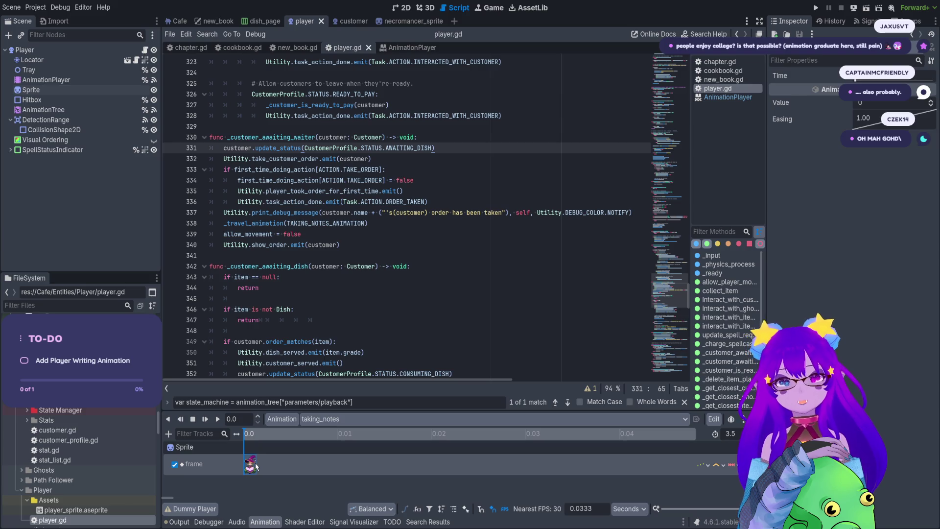
{"action": "scroll", "coordinate": [338, 477], "scroll_direction": "down", "scroll_amount": 10}
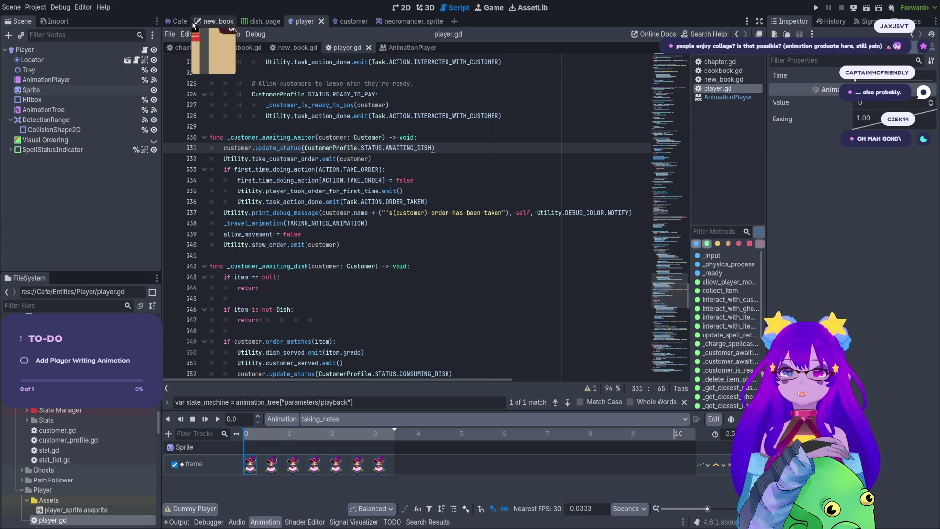
{"action": "left_click", "coordinate": [177, 21]}
{"action": "left_click", "coordinate": [816, 9]}
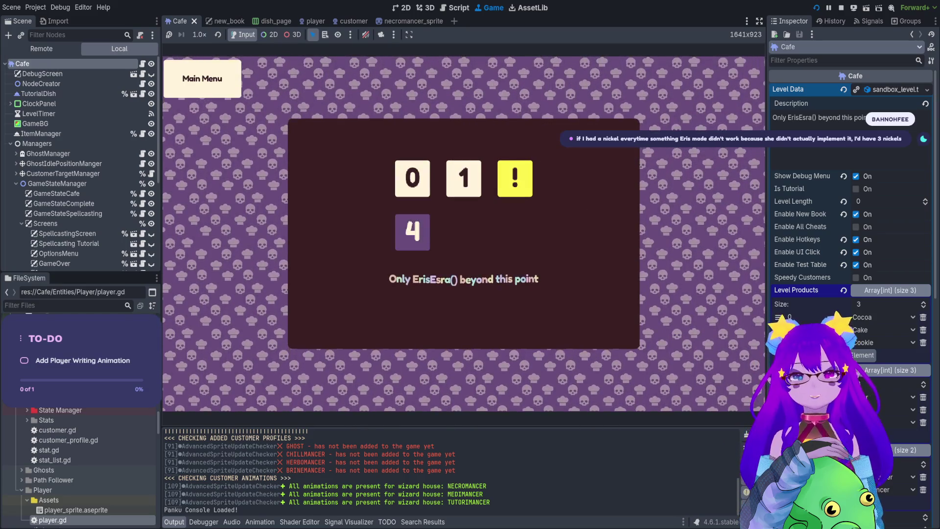
Step: Spawn a customer by running Cheats.spawn_customer() in the Panku console
{"action": "key", "text": "grave"}
{"action": "type", "text": "spawn"}
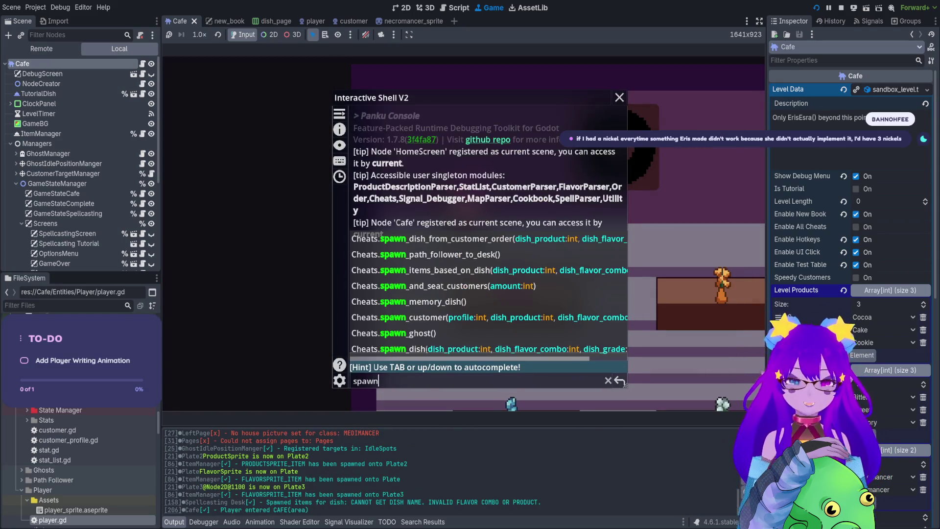
{"action": "key", "text": "Tab"}
{"action": "key", "text": "Tab"}
{"action": "key", "text": "Tab"}
{"action": "key", "text": "Tab"}
{"action": "key", "text": "Tab"}
{"action": "key", "text": "Tab"}
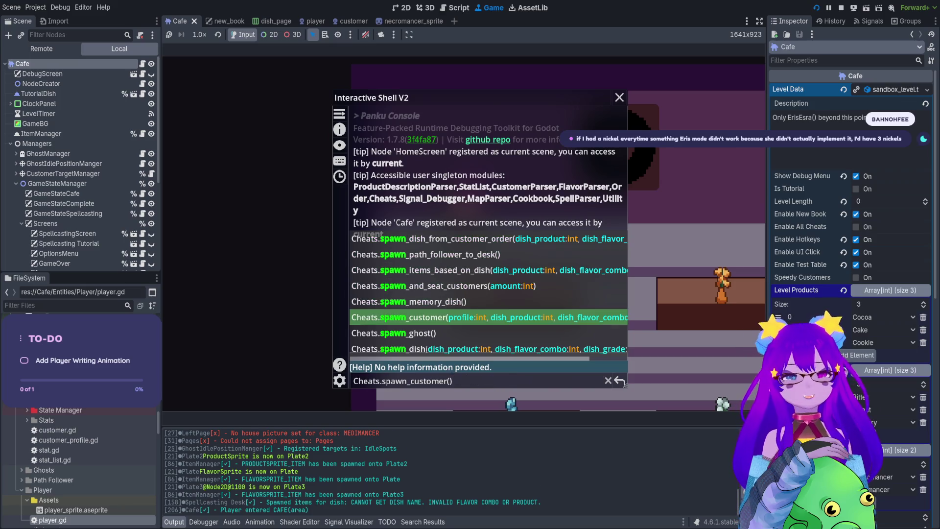
{"action": "key", "text": "Return"}
{"action": "key", "text": "grave"}
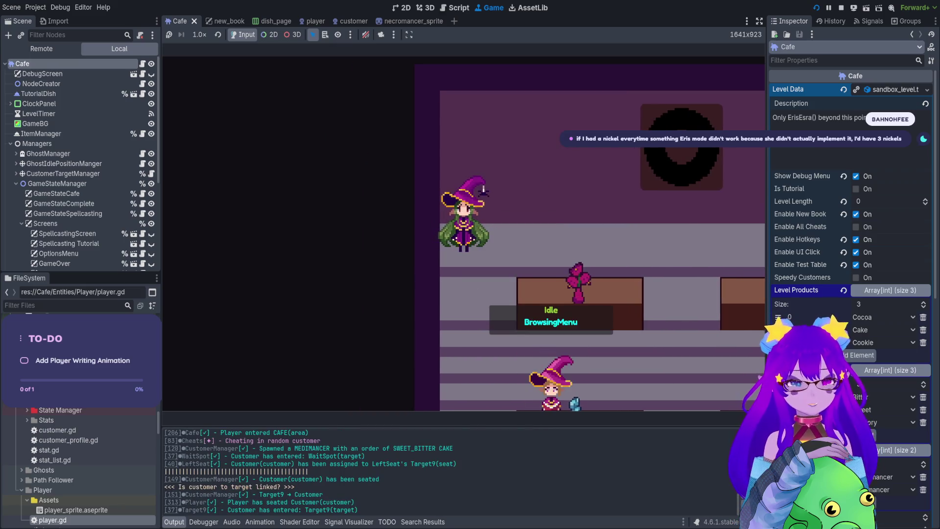
Step: Walk the player right and down to seat the customer and take the order
{"action": "key", "text": "Right"}
{"action": "key", "text": "Down"}
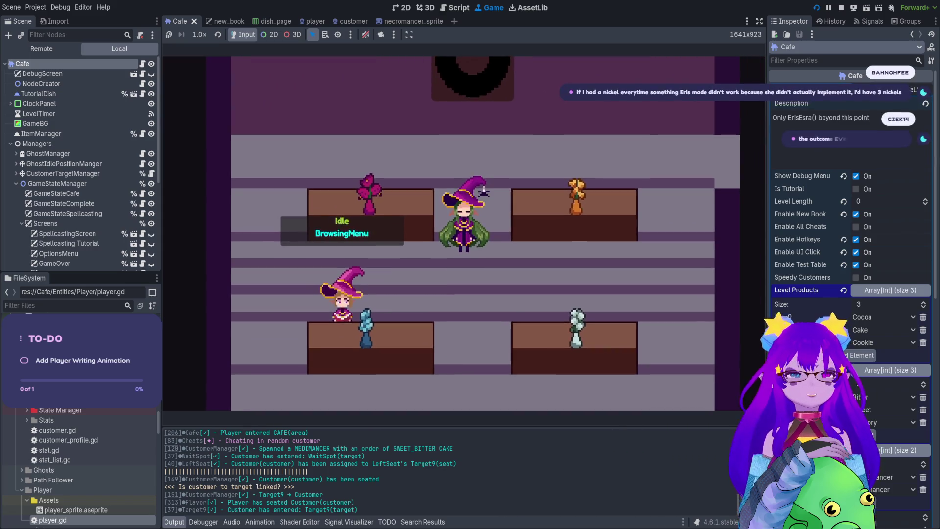
{"action": "key", "text": "Down"}
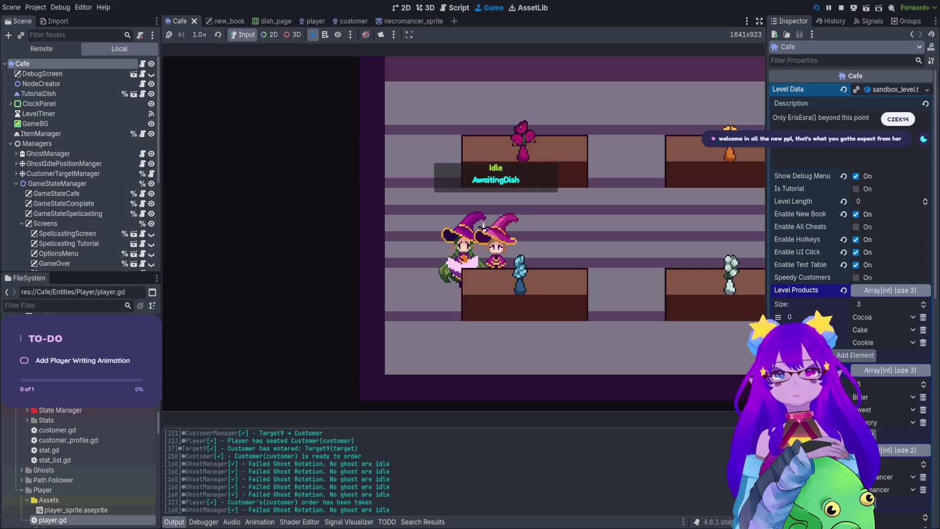
Step: Stop the game, show taking_notes in the player scene's AnimationTree, and save the scene
{"action": "key", "text": "F8"}
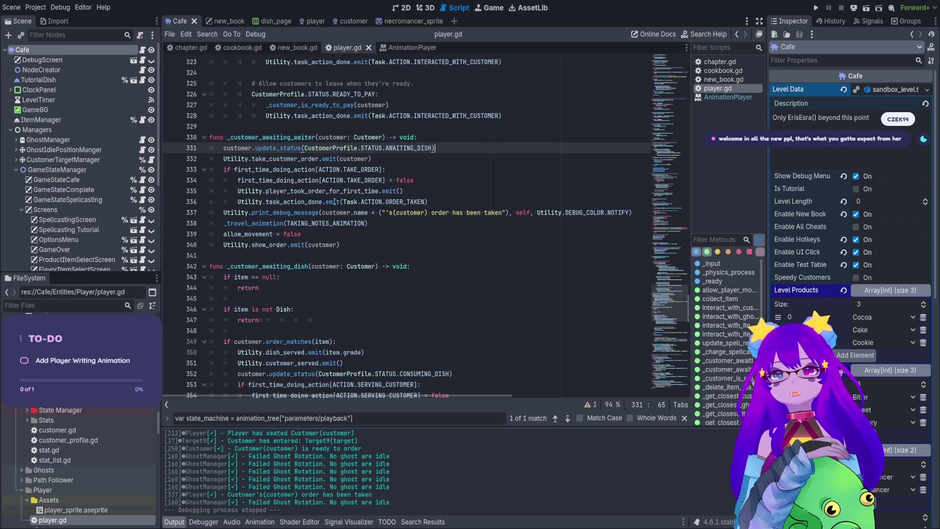
{"action": "left_click", "coordinate": [405, 8]}
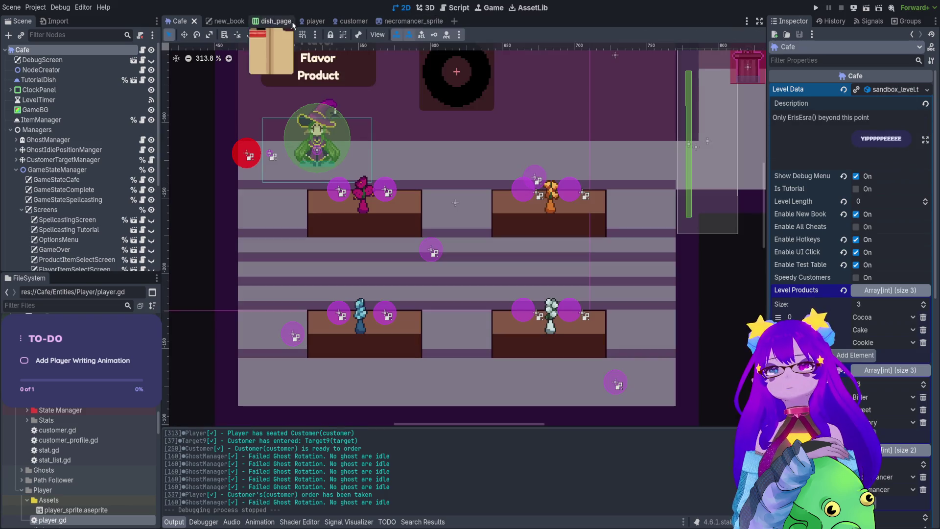
{"action": "left_click", "coordinate": [309, 23]}
{"action": "left_click", "coordinate": [43, 109]}
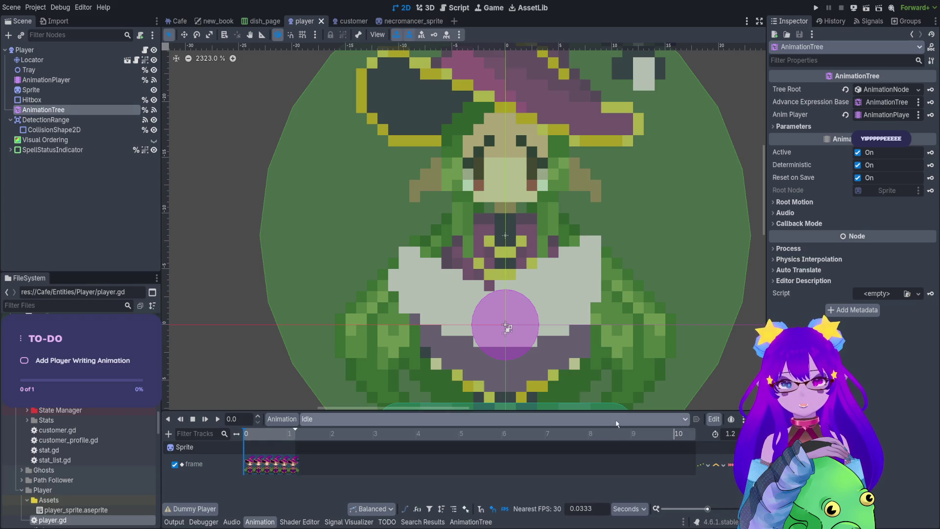
{"action": "left_click", "coordinate": [419, 444]}
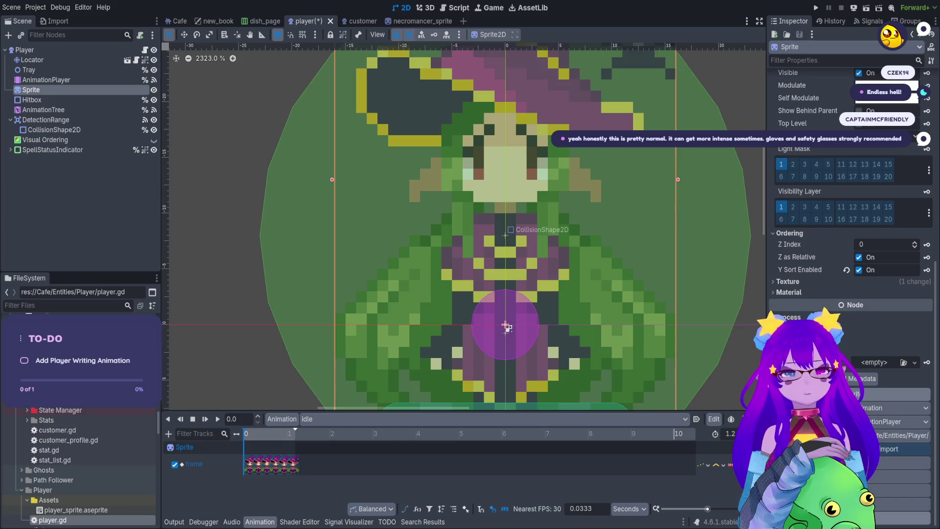
{"action": "key", "text": "ctrl+s"}
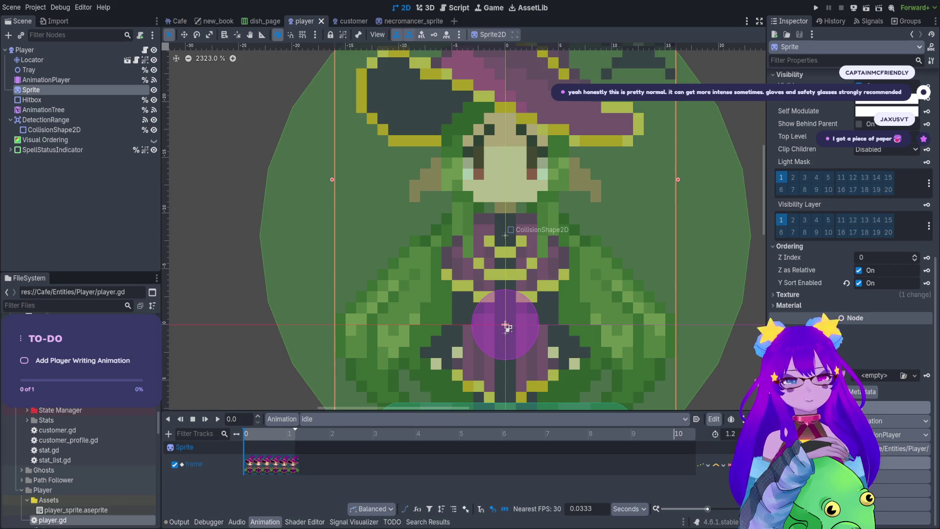
Step: Preview the taking_notes animation on the player sprite, then launch the game again
{"action": "left_click", "coordinate": [497, 422]}
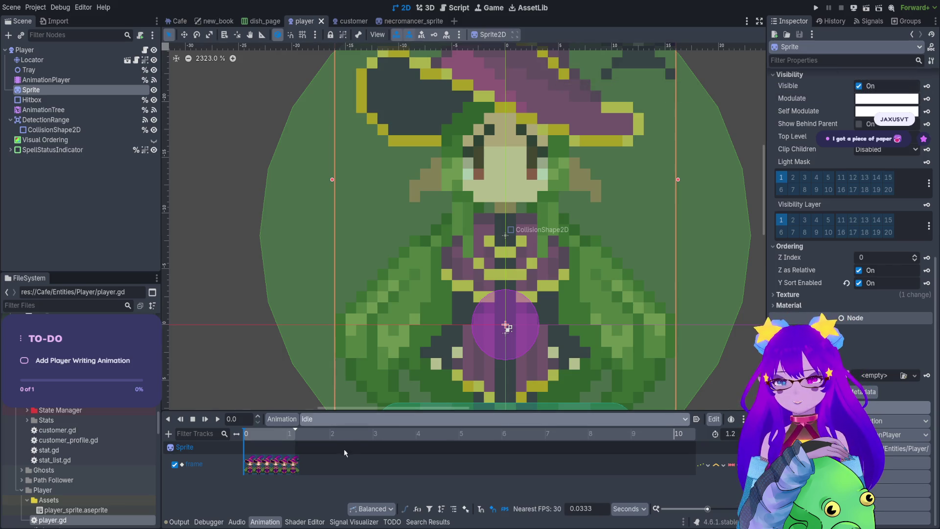
{"action": "left_click", "coordinate": [349, 447]}
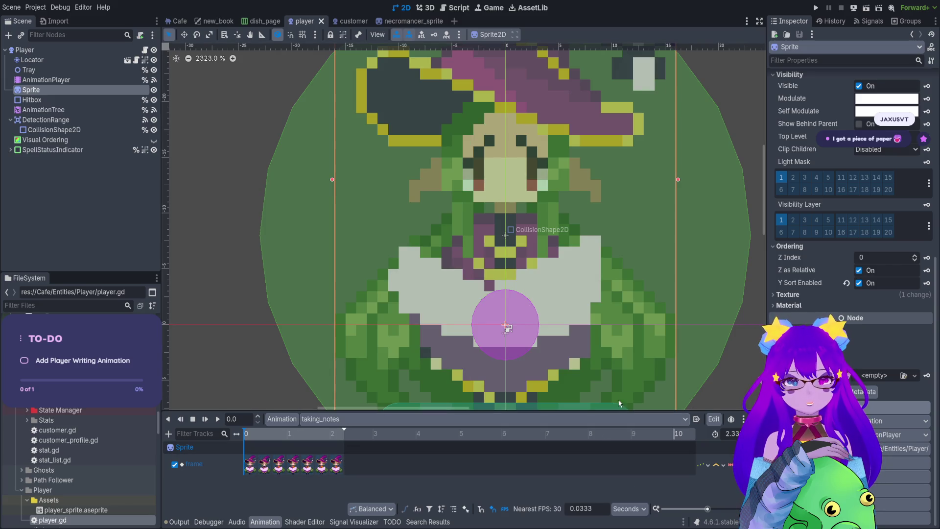
{"action": "scroll", "coordinate": [596, 353], "scroll_direction": "down", "scroll_amount": 3}
{"action": "left_click", "coordinate": [217, 419]}
{"action": "left_click_drag", "start_coordinate": [294, 354], "coordinate": [274, 314]}
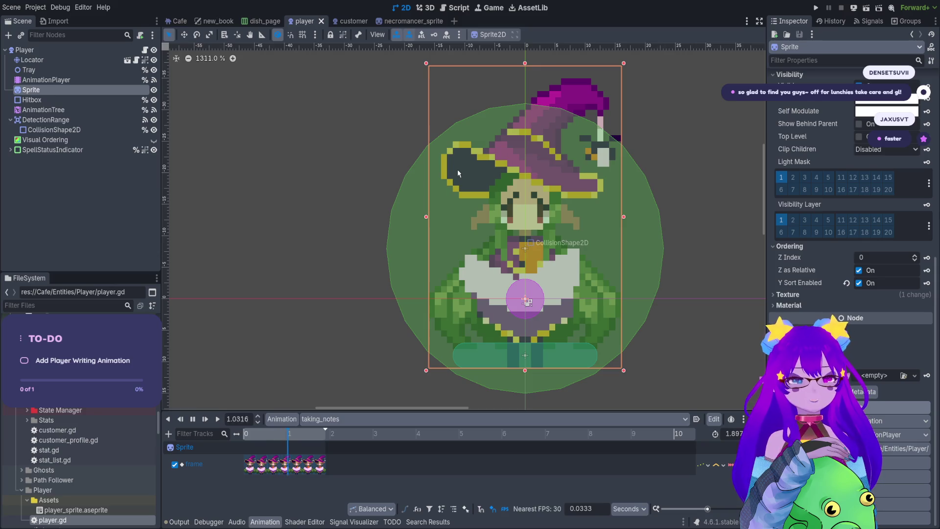
{"action": "left_click", "coordinate": [816, 8]}
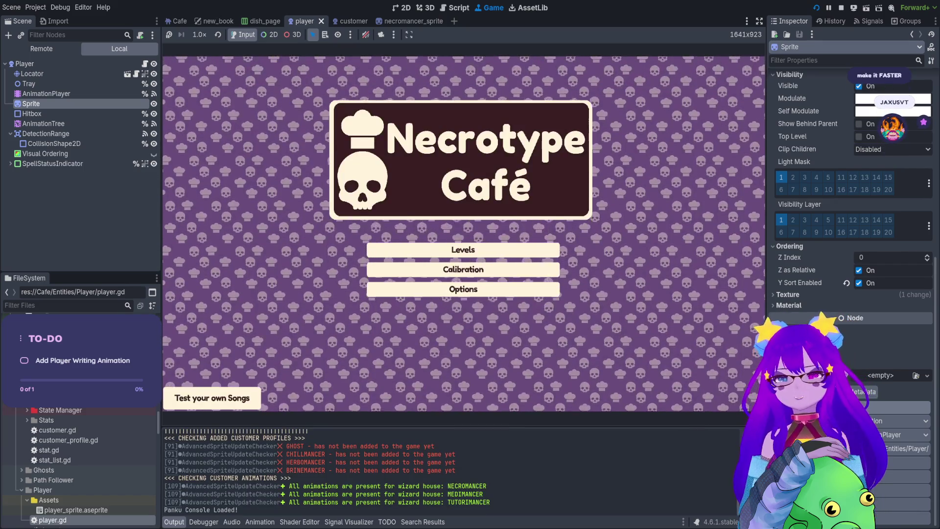
Step: Spawn a customer with Cheats.spawn_customer() from the Panku console
{"action": "key", "text": "grave"}
{"action": "type", "text": "spawn"}
{"action": "key", "text": "Tab"}
{"action": "key", "text": "Tab"}
{"action": "key", "text": "Tab"}
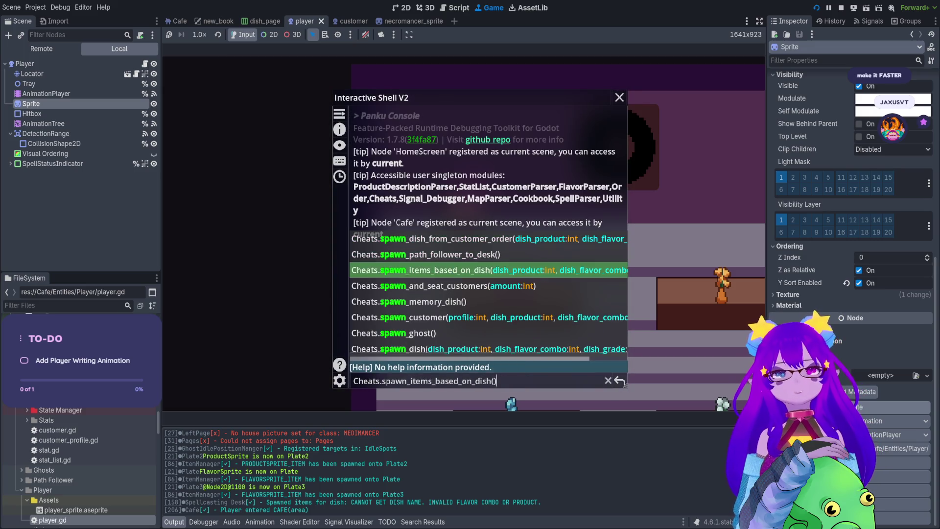
{"action": "key", "text": "Tab"}
{"action": "key", "text": "Tab"}
{"action": "key", "text": "Tab"}
{"action": "key", "text": "Return"}
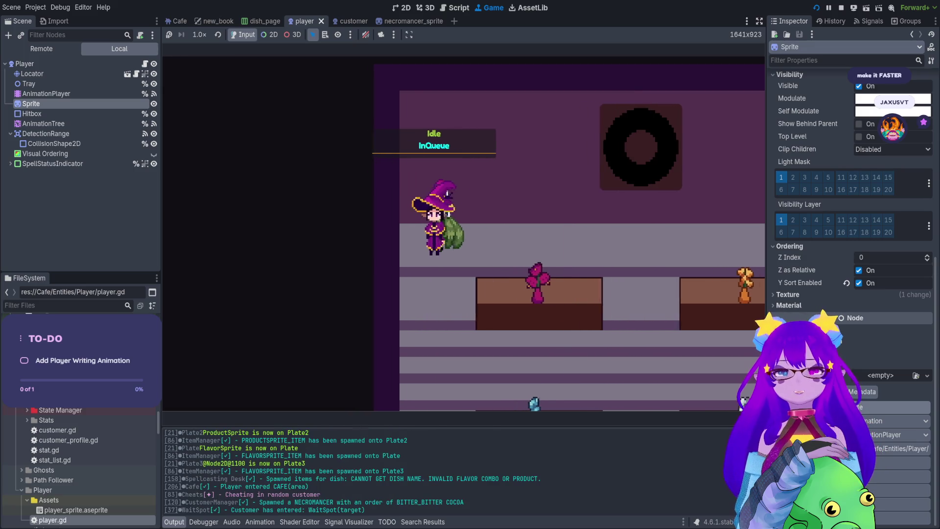
Step: Walk beside the seated customer, take their order with the notepad, and stop the game
{"action": "key", "text": "s"}
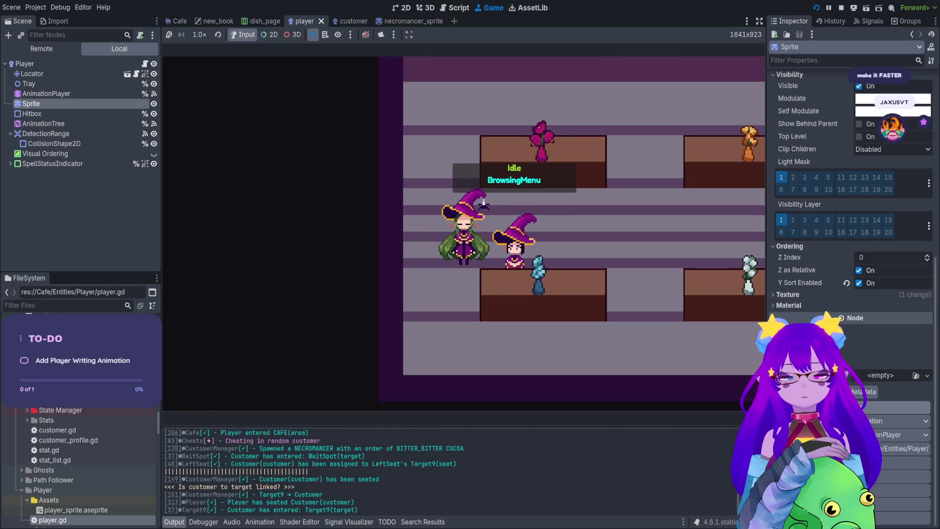
{"action": "key", "text": "d"}
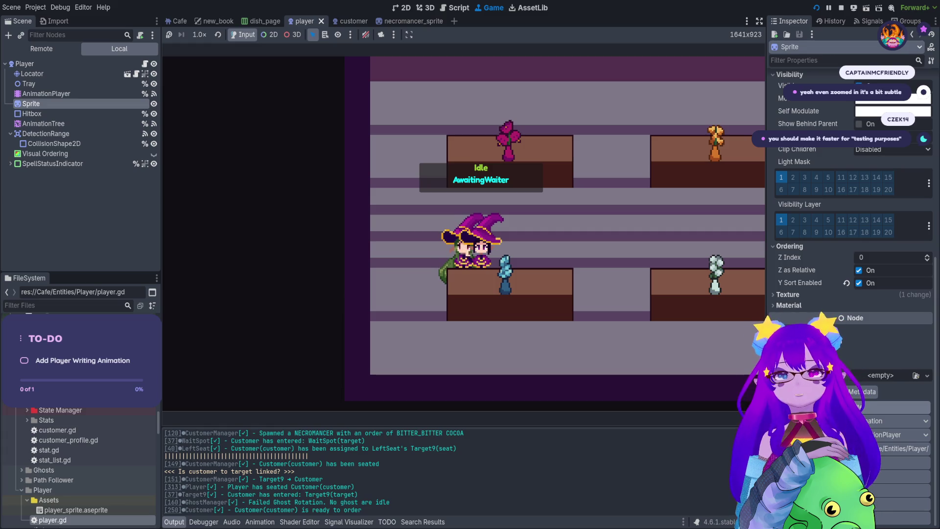
{"action": "key", "text": "e"}
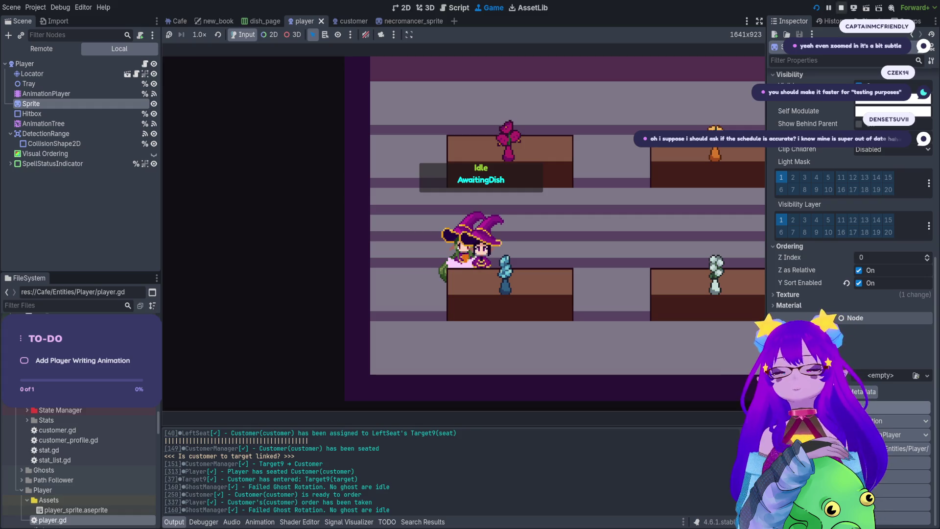
{"action": "left_click", "coordinate": [841, 8]}
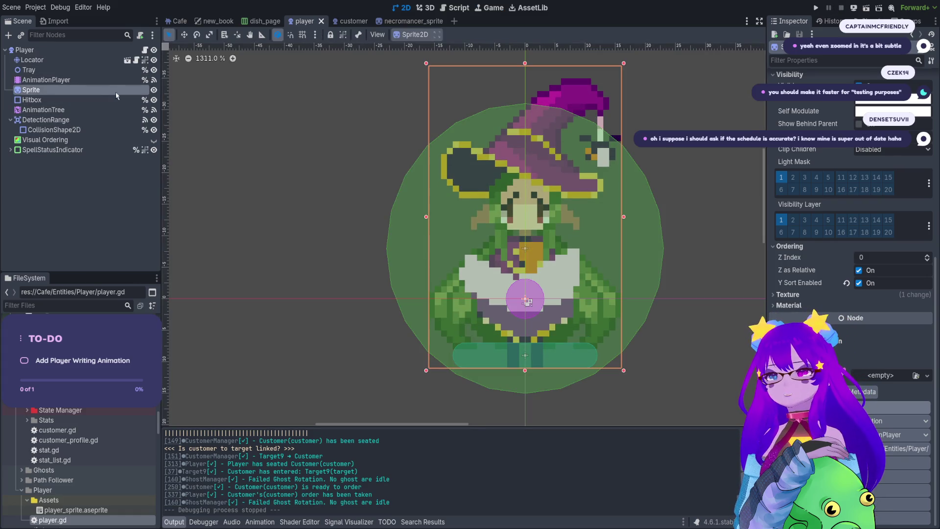
Step: Select the AnimationPlayer, save the player scene, and relaunch the game with F5
{"action": "left_click", "coordinate": [109, 82]}
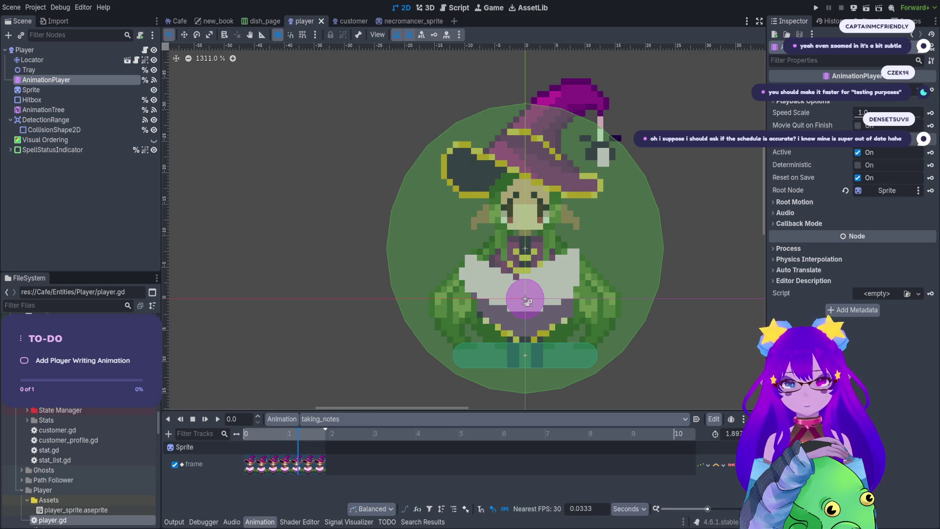
{"action": "key", "text": "ctrl+s"}
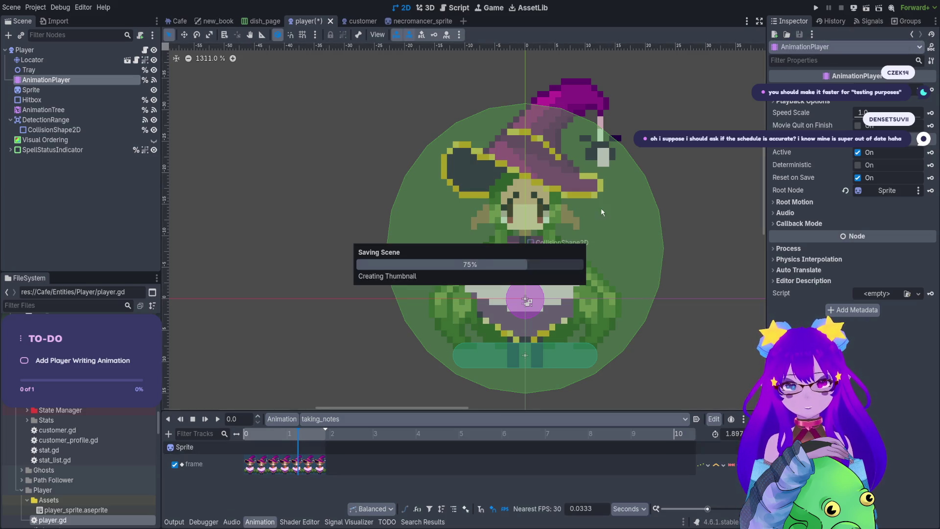
{"action": "key", "text": "F5"}
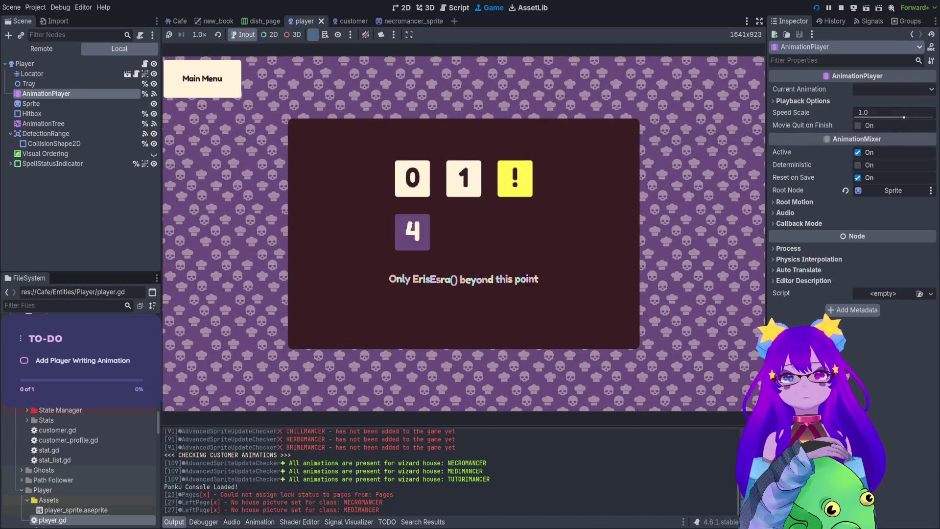
Step: Enter the café and run Cheats.spawn_customer() from the Panku console
{"action": "key", "text": "grave"}
{"action": "type", "text": "spawn"}
{"action": "key", "text": "Tab"}
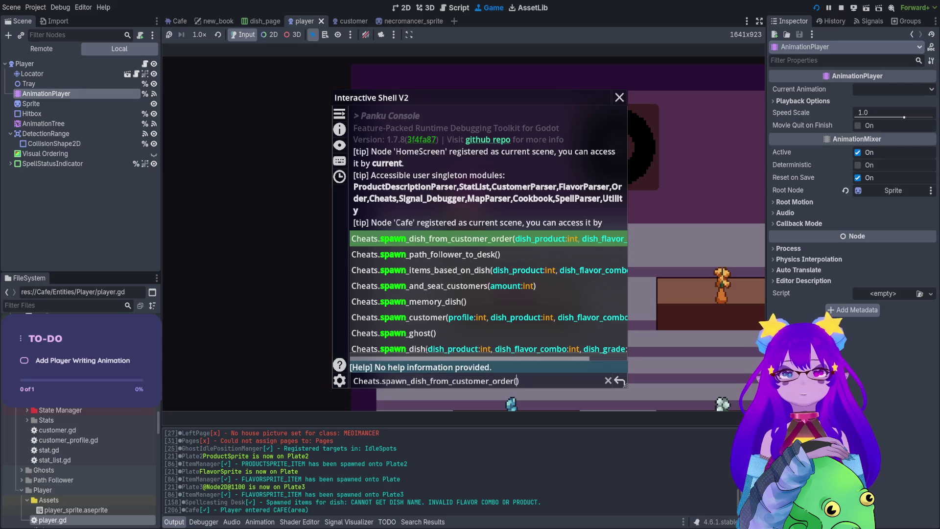
{"action": "key", "text": "Tab"}
{"action": "key", "text": "Tab"}
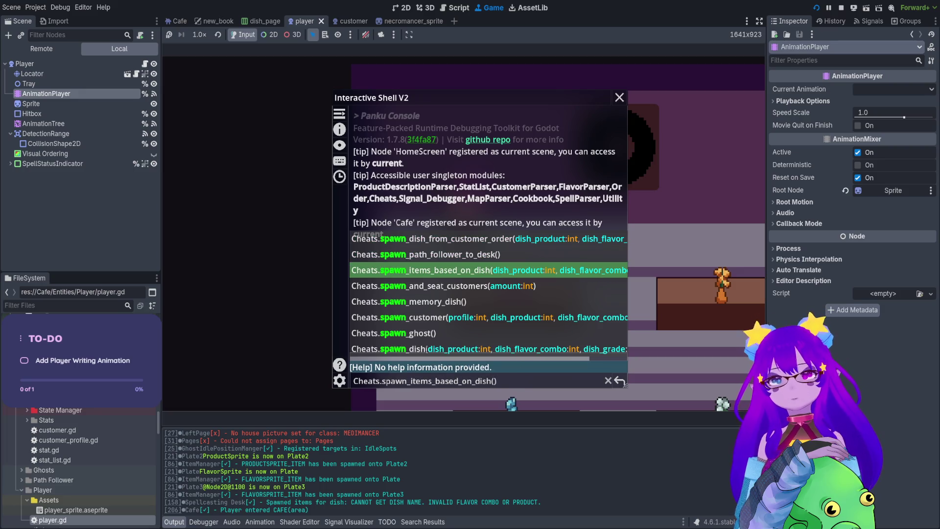
{"action": "key", "text": "Tab"}
{"action": "key", "text": "Tab"}
{"action": "key", "text": "Tab"}
{"action": "key", "text": "Return"}
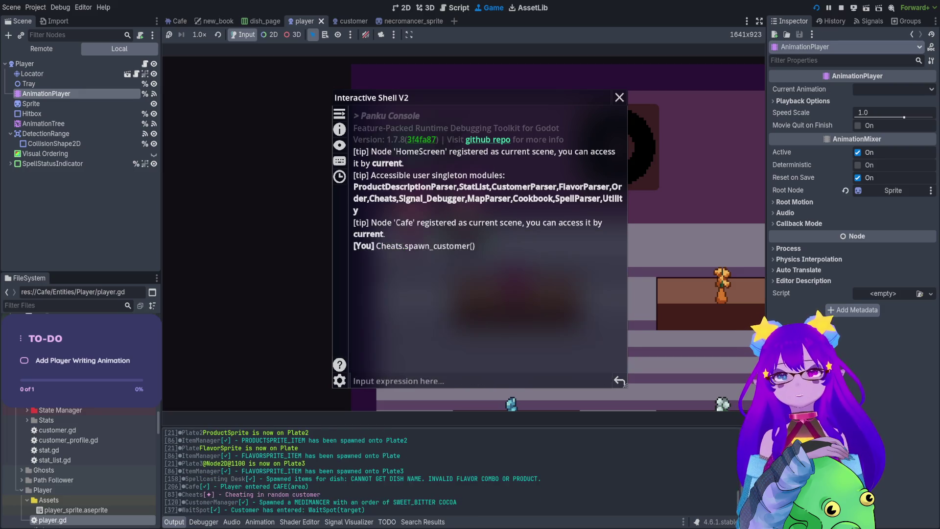
{"action": "key", "text": "grave"}
Step: Walk the player to the seated customer and take their order
{"action": "key", "text": "Right"}
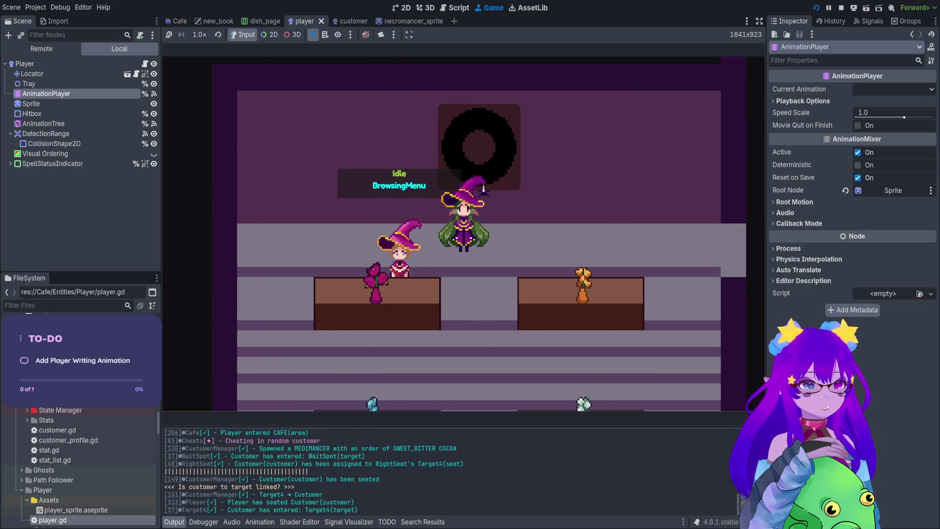
{"action": "key", "text": "Left"}
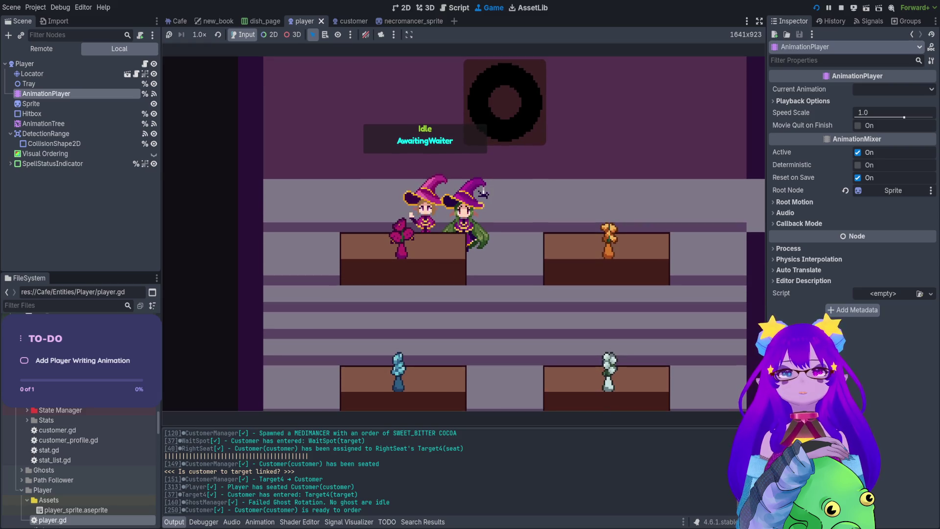
{"action": "key", "text": "Right"}
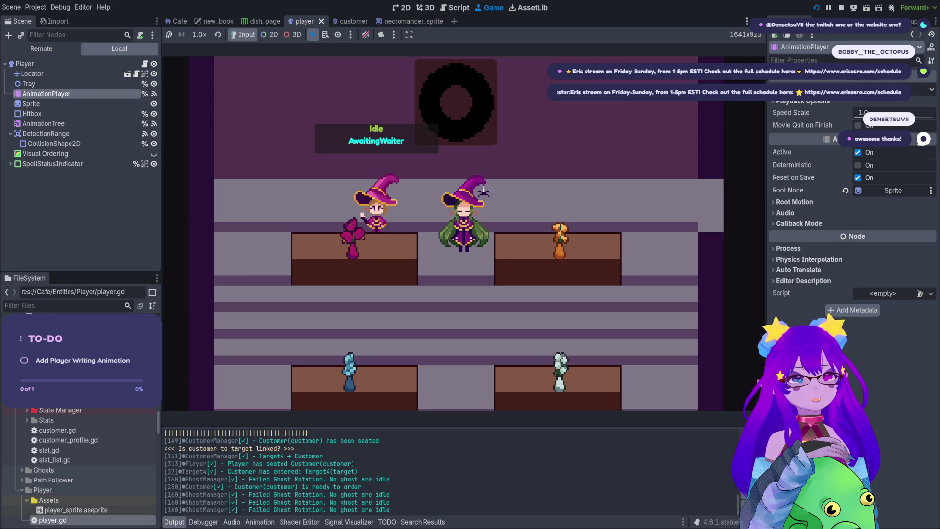
{"action": "key", "text": "a"}
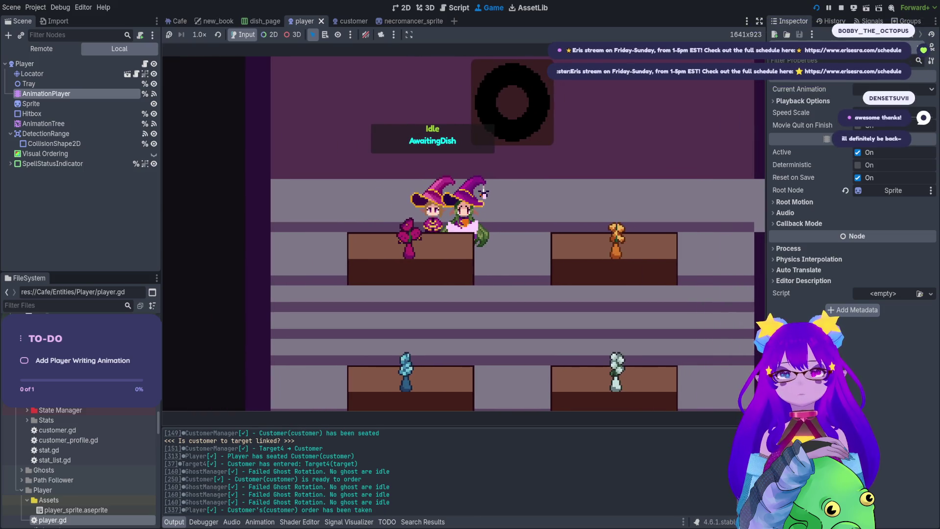
{"action": "key", "text": "e"}
{"action": "key", "text": "d"}
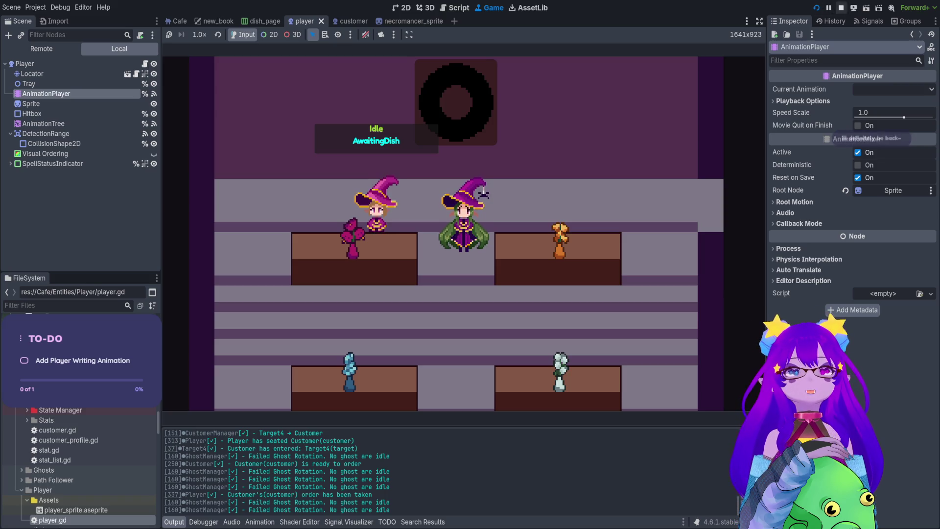
Step: Stop the game, set the taking_notes animation length to 0.14 s, and save the player scene
{"action": "left_click", "coordinate": [841, 8]}
{"action": "key", "text": "ctrl+s"}
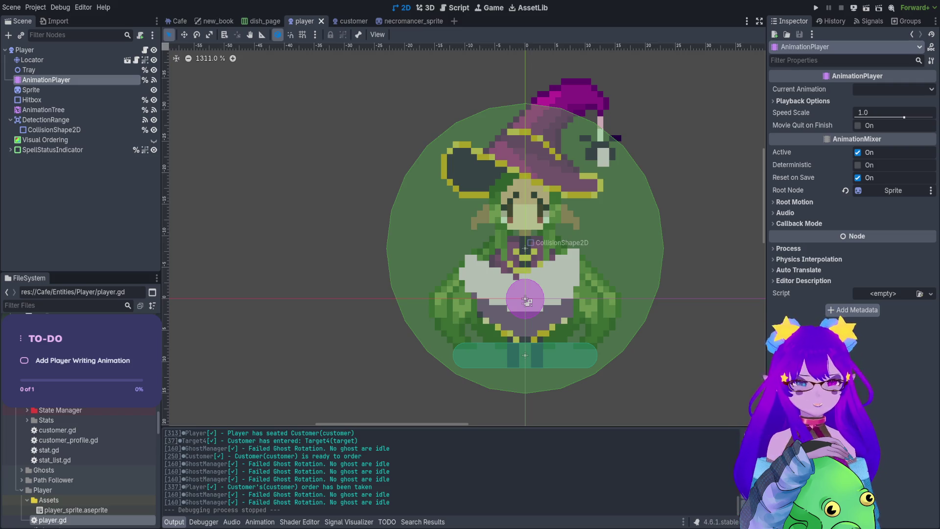
{"action": "left_click", "coordinate": [31, 90]}
{"action": "scroll", "coordinate": [852, 196], "scroll_direction": "down", "scroll_amount": 1}
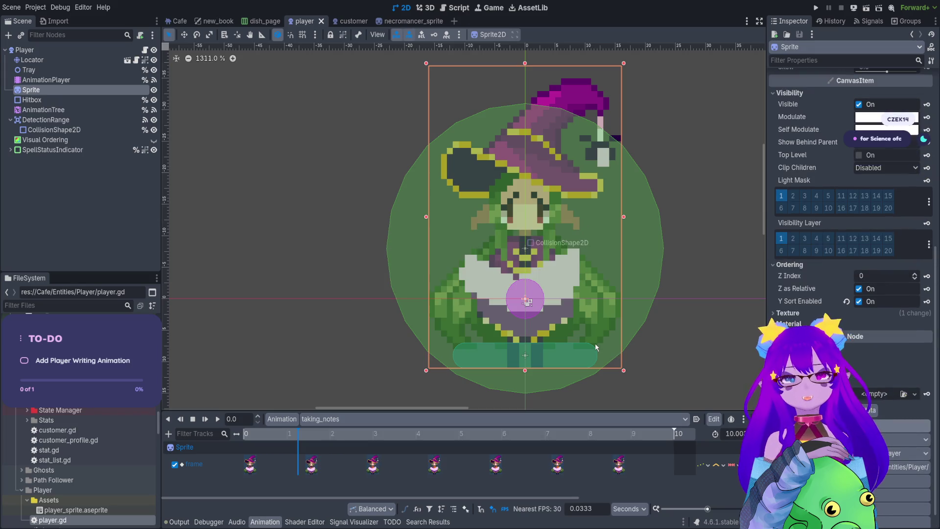
{"action": "scroll", "coordinate": [439, 477], "scroll_direction": "down", "scroll_amount": 5, "text": "ctrl"}
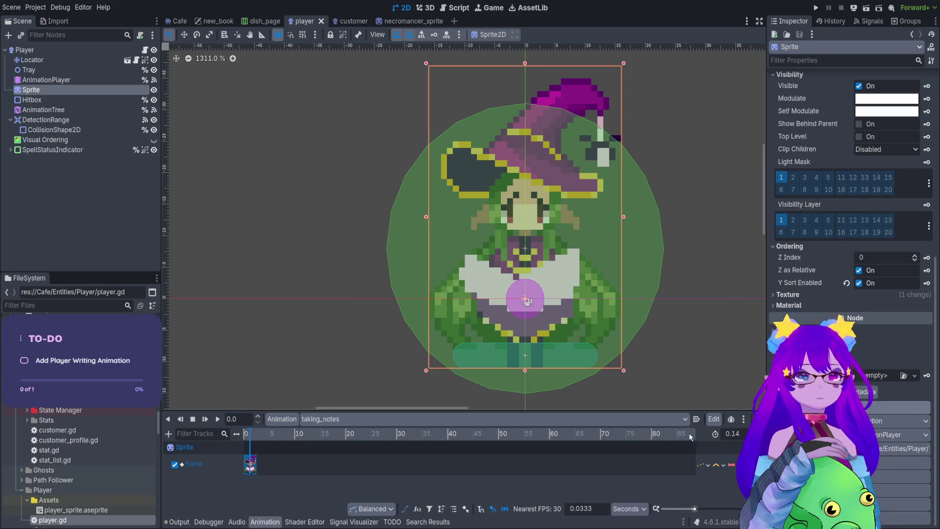
{"action": "key", "text": "ctrl+s"}
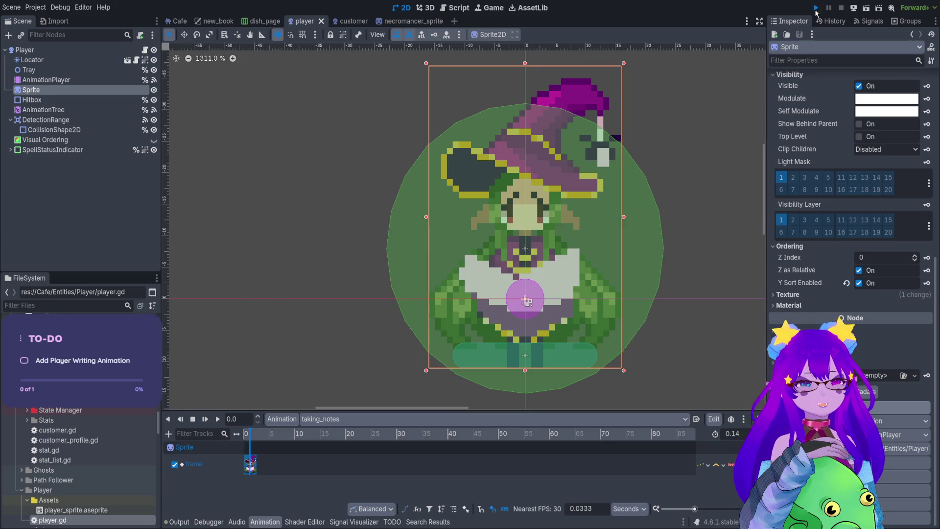
Step: Rerun the game and spawn a customer with Cheats.spawn_customer() from the console
{"action": "left_click", "coordinate": [816, 9]}
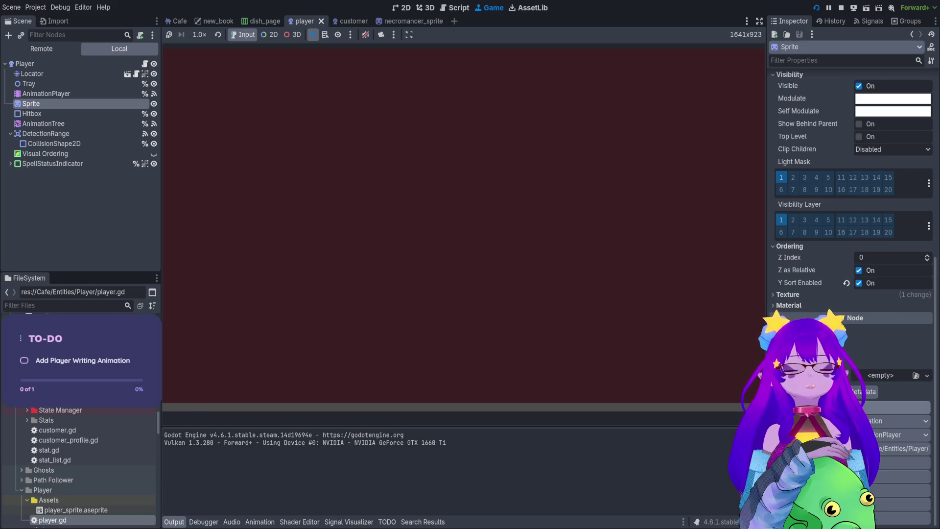
{"action": "key", "text": "grave"}
{"action": "type", "text": "spawn"}
{"action": "key", "text": "Tab"}
{"action": "key", "text": "Tab"}
{"action": "key", "text": "Tab"}
{"action": "key", "text": "Tab"}
{"action": "key", "text": "Tab"}
{"action": "key", "text": "Return"}
{"action": "key", "text": "grave"}
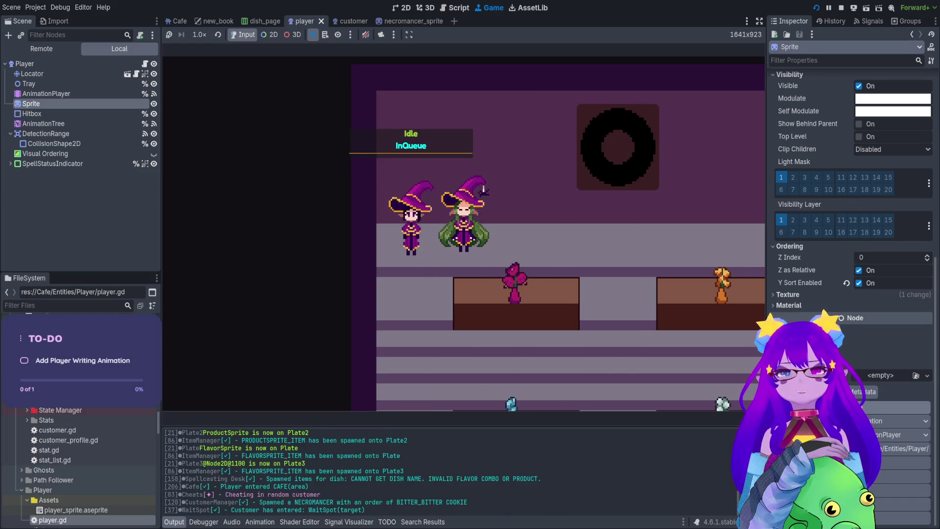
Step: Seat the customer at the counter, take the order, then stop the game with F8
{"action": "key", "text": "Down"}
{"action": "key", "text": "e"}
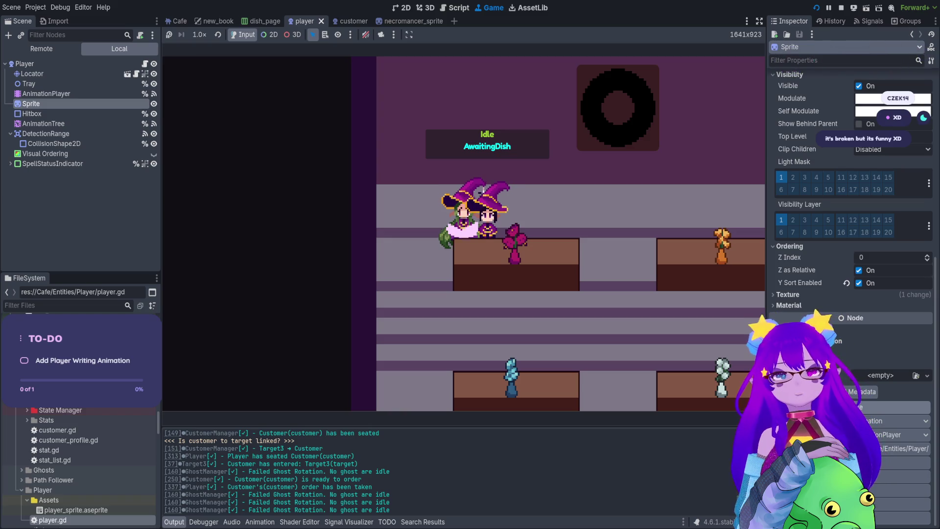
{"action": "key", "text": "F8"}
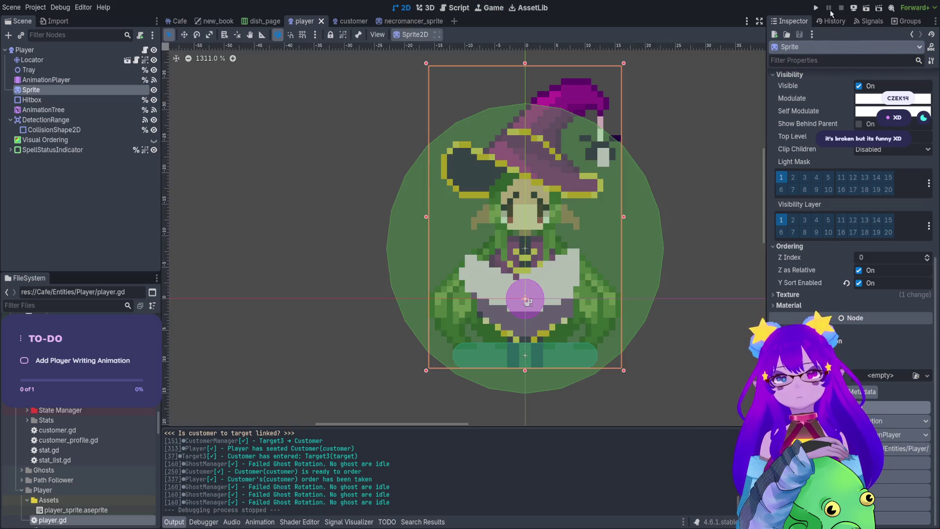
Step: Save the player scene and relaunch the game into the café with the debug console open
{"action": "key", "text": "ctrl+s"}
{"action": "left_click", "coordinate": [118, 80]}
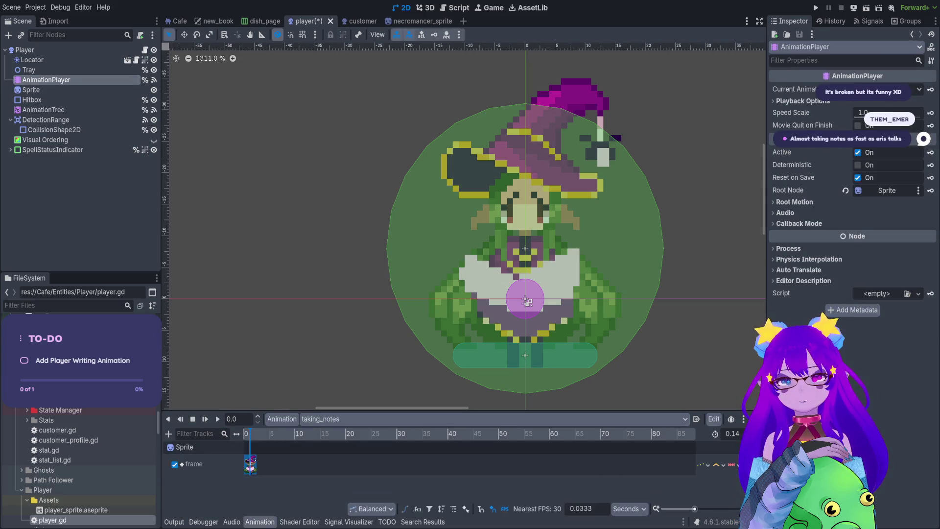
{"action": "left_click", "coordinate": [816, 8]}
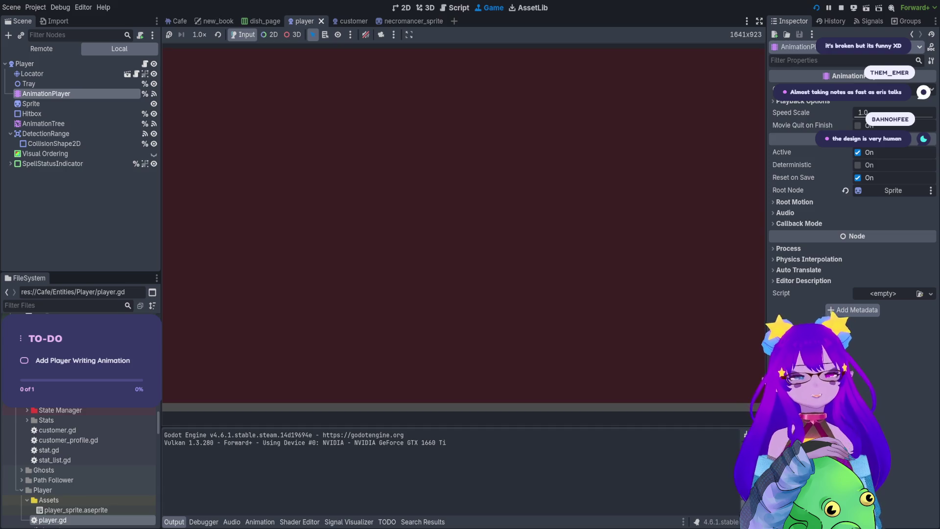
{"action": "key", "text": "Return"}
{"action": "key", "text": "grave"}
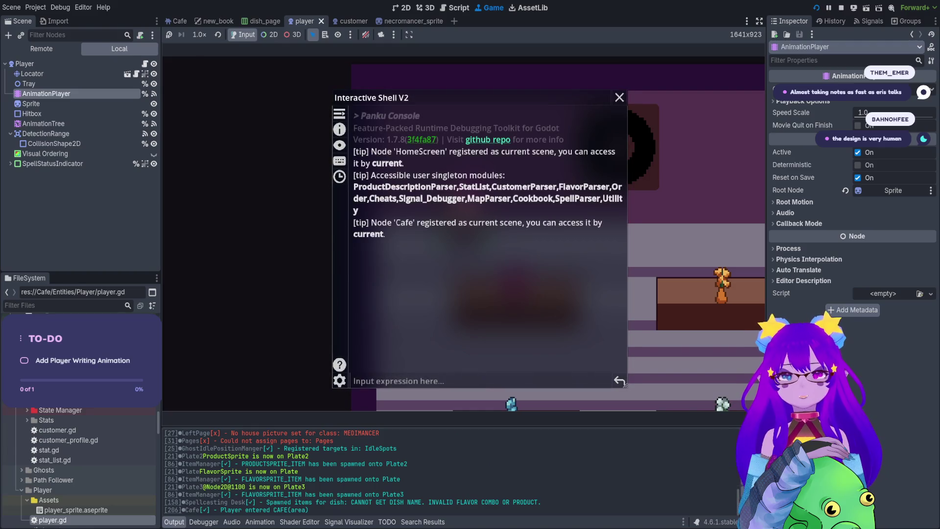
Step: Spawn a customer with Cheats.spawn_customer(), take their order, then reopen the debug console
{"action": "type", "text": "spaw"}
{"action": "key", "text": "Tab"}
{"action": "key", "text": "Tab"}
{"action": "key", "text": "Tab"}
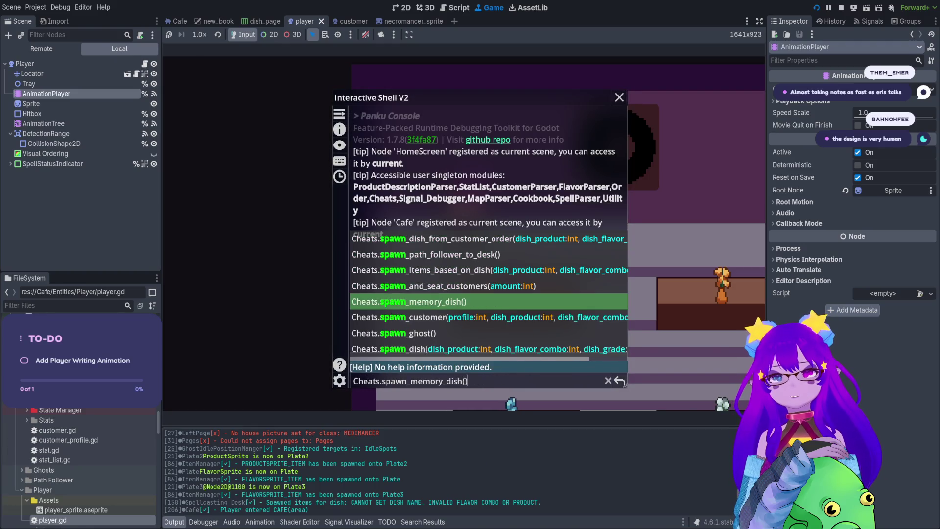
{"action": "key", "text": "Return"}
{"action": "key", "text": "grave"}
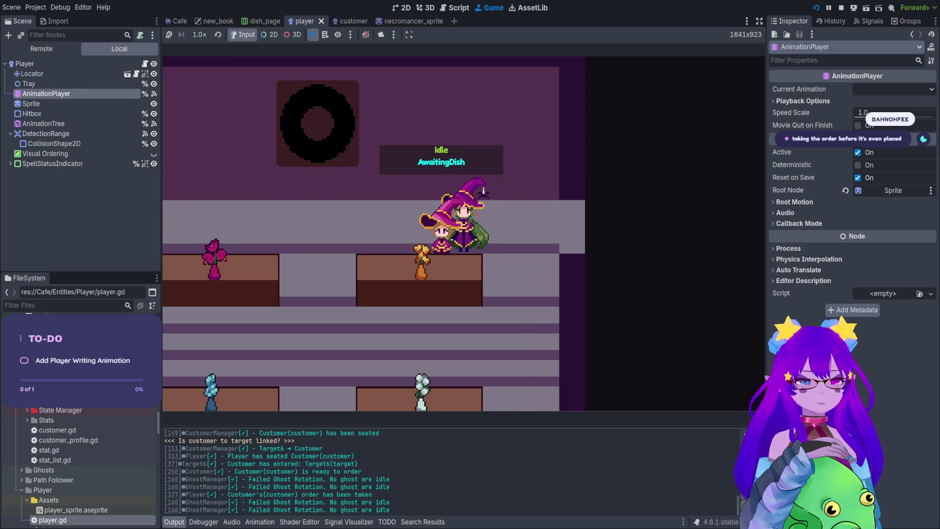
{"action": "key", "text": "grave"}
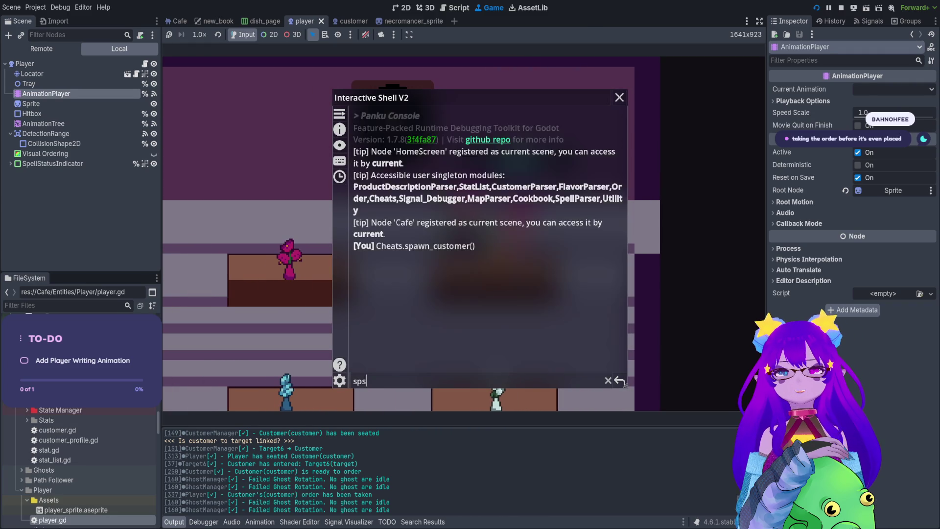
Step: Spawn another customer via Cheats.spawn_customer(), take their order, check the orders book, then stop the game
{"action": "type", "text": "sa"}
{"action": "key", "text": "BackSpace"}
{"action": "type", "text": "pawn"}
{"action": "key", "text": "Tab"}
{"action": "key", "text": "Tab"}
{"action": "key", "text": "Tab"}
{"action": "key", "text": "Tab"}
{"action": "key", "text": "Tab"}
{"action": "key", "text": "Tab"}
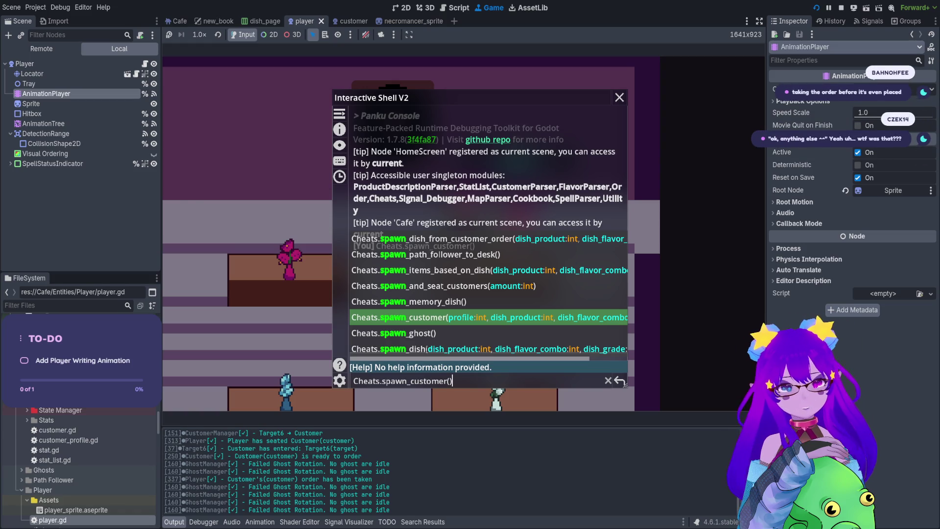
{"action": "key", "text": "Return"}
{"action": "key", "text": "Escape"}
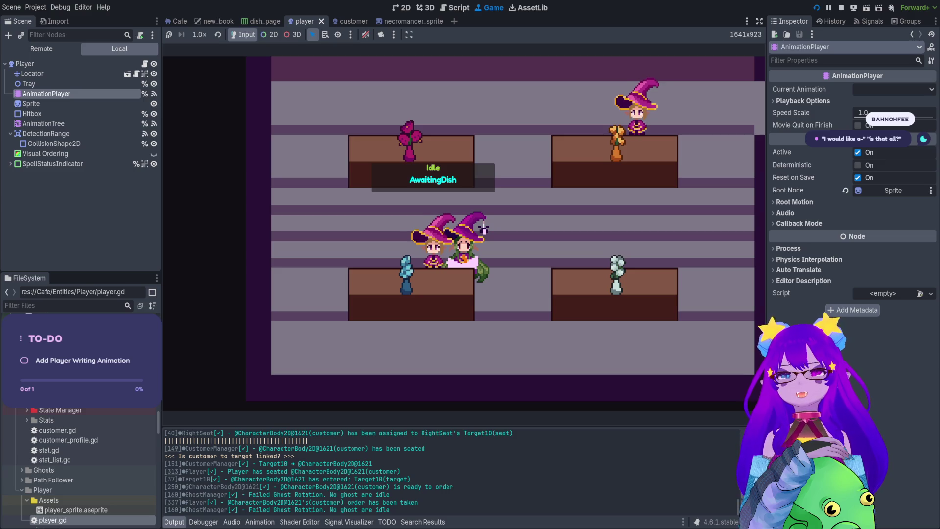
{"action": "key", "text": "Tab"}
{"action": "key", "text": "Tab"}
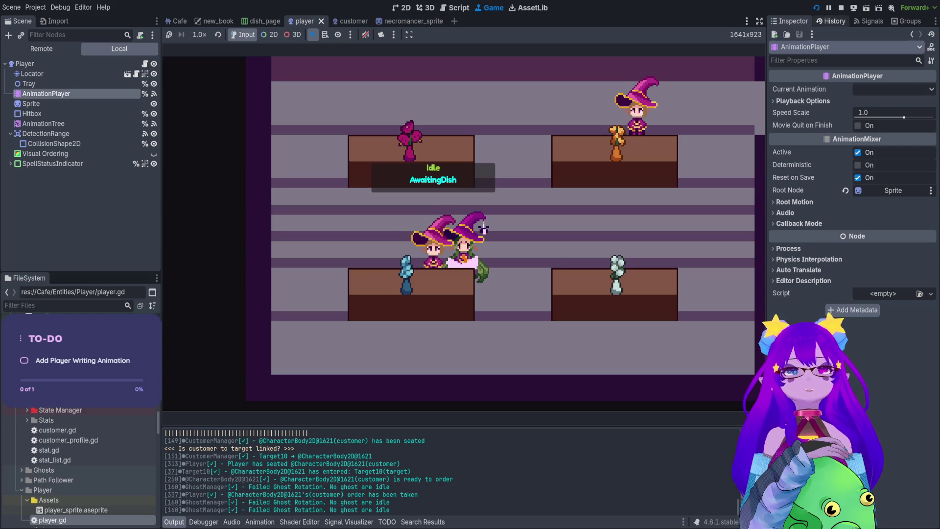
{"action": "left_click", "coordinate": [842, 7]}
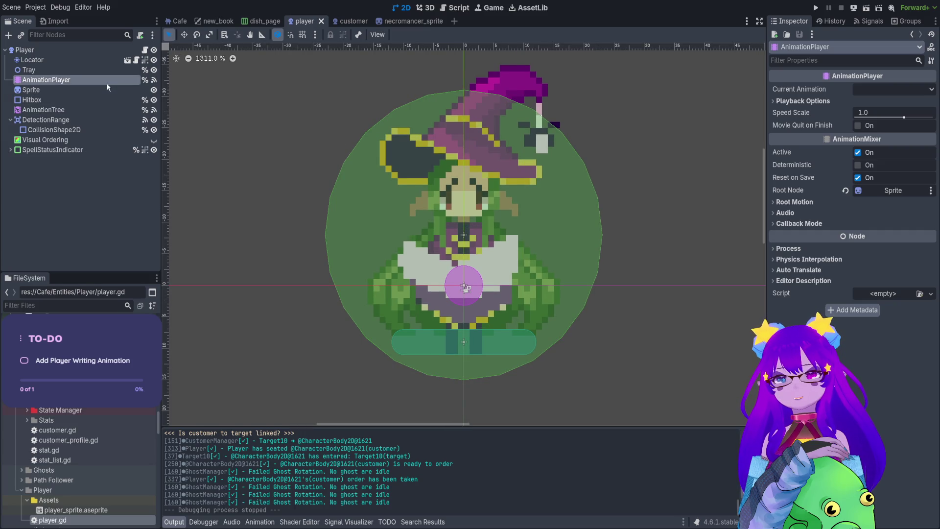
Step: Reselect AnimationPlayer so the Animation panel shows the 0.14 s taking_notes animation
{"action": "left_click", "coordinate": [108, 89]}
{"action": "left_click", "coordinate": [104, 79]}
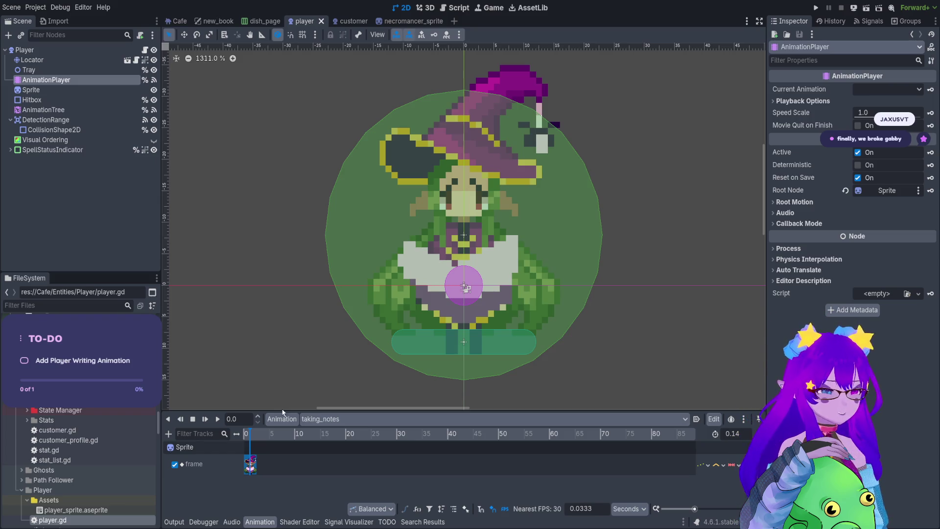
Step: Bring up the player's AnimationTree state machine
{"action": "left_click", "coordinate": [81, 89]}
{"action": "left_click", "coordinate": [84, 83]}
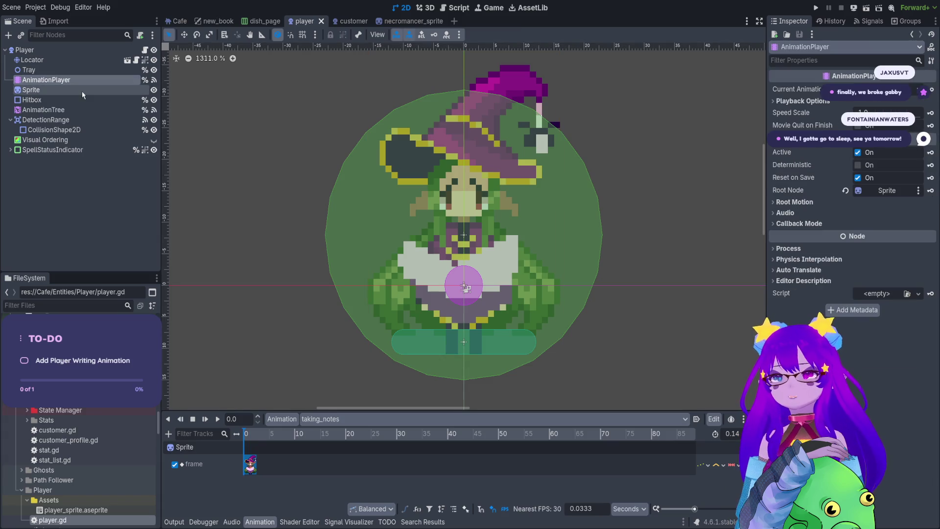
{"action": "left_click", "coordinate": [81, 109]}
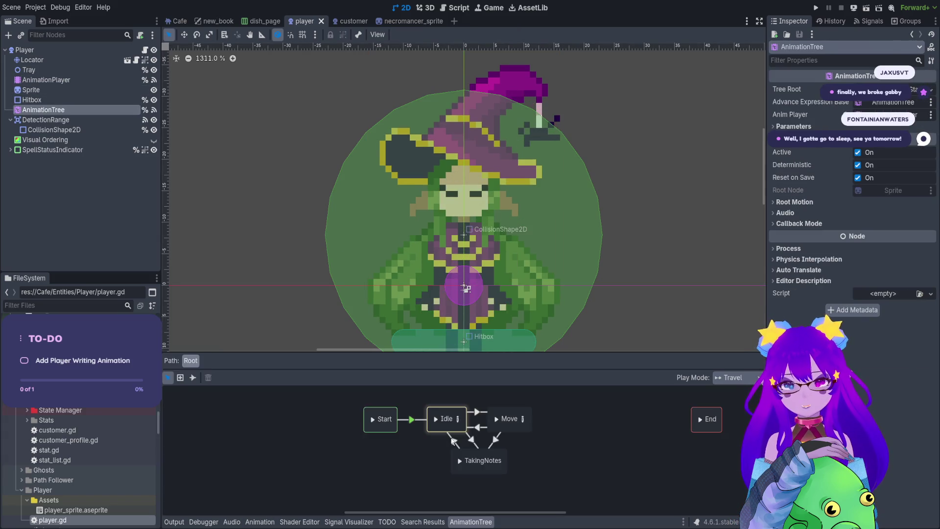
Step: Adjust the Idle–TakingNotes and Move–TakingNotes transition settings, then save and run the game
{"action": "left_click", "coordinate": [453, 442]}
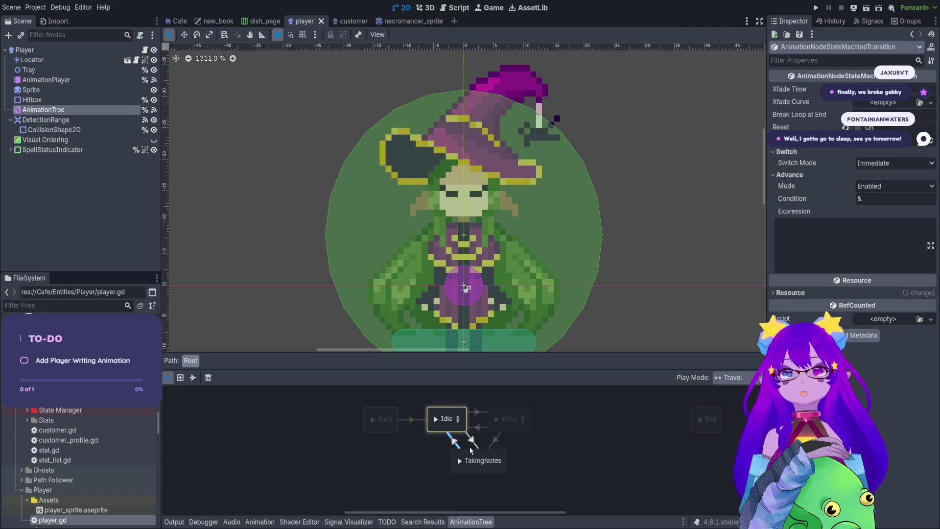
{"action": "left_click", "coordinate": [471, 439]}
{"action": "left_click", "coordinate": [857, 127]}
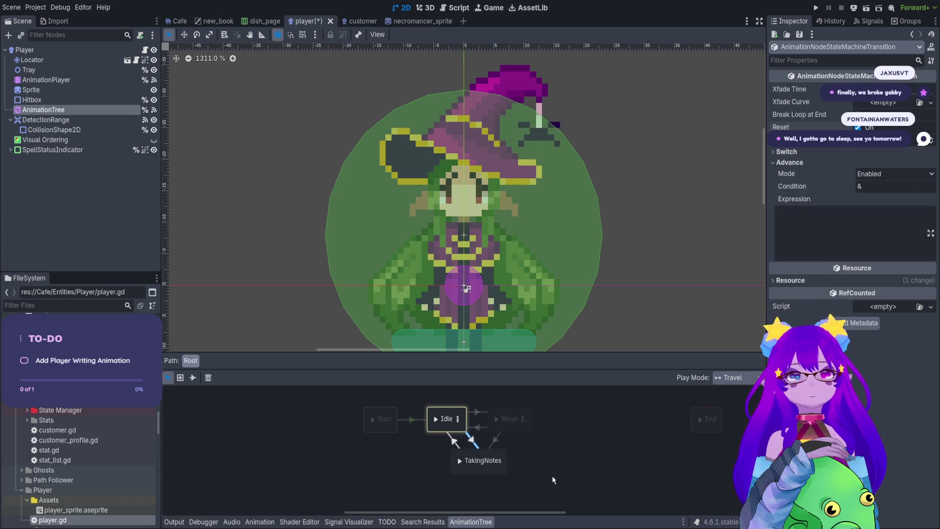
{"action": "left_click", "coordinate": [496, 438]}
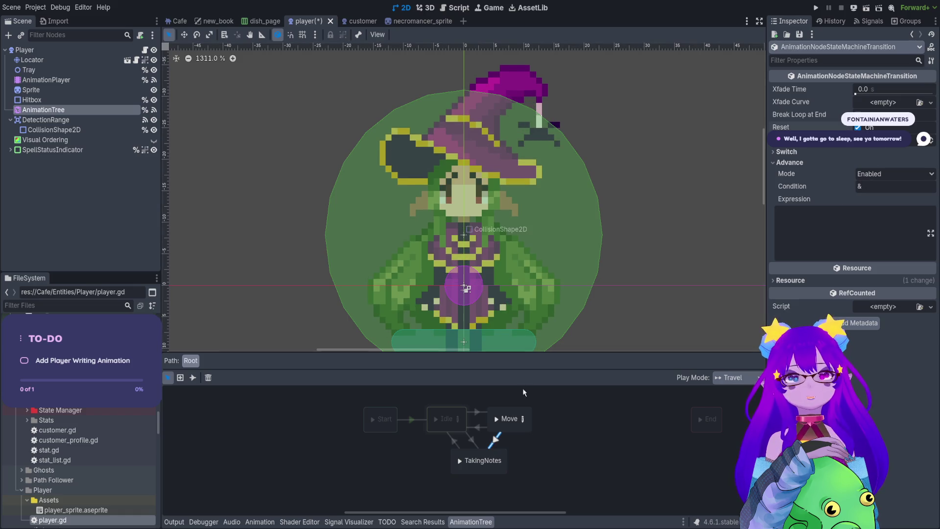
{"action": "left_click", "coordinate": [449, 439]}
{"action": "key", "text": "F5"}
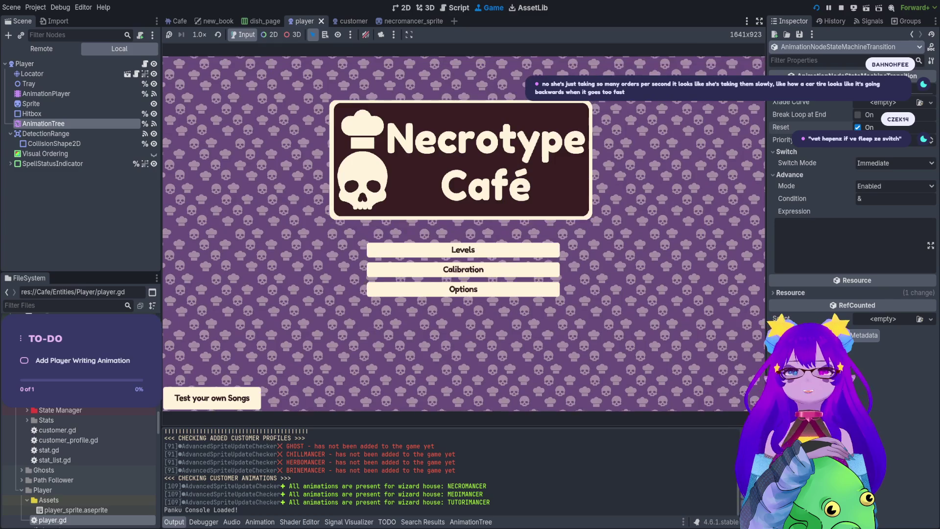
Step: Enter the Cafe level from the title menu and open the debug console
{"action": "key", "text": "Return"}
{"action": "key", "text": "Down"}
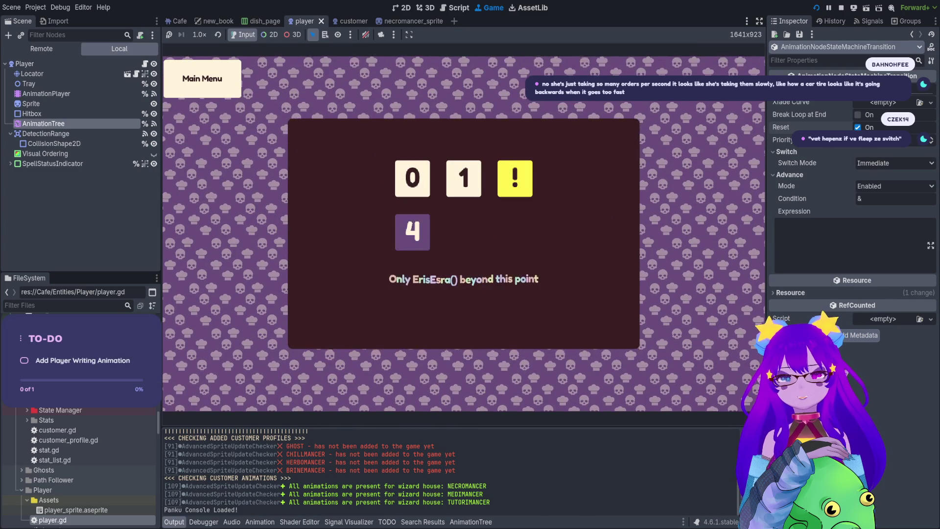
{"action": "key", "text": "Return"}
{"action": "key", "text": "grave"}
Step: Autocomplete 'spawn' in the console to Cheats.spawn_dish_from_customer_order()
{"action": "type", "text": "spawn"}
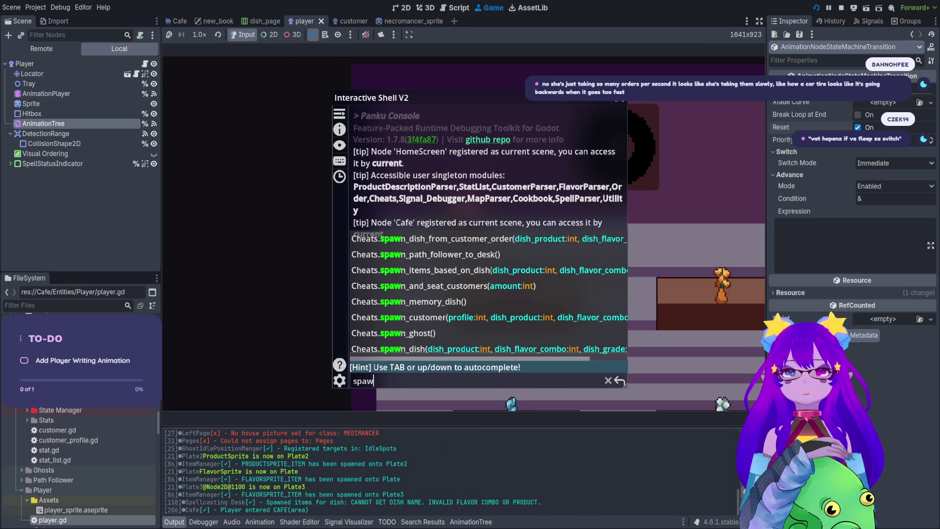
{"action": "key", "text": "Tab"}
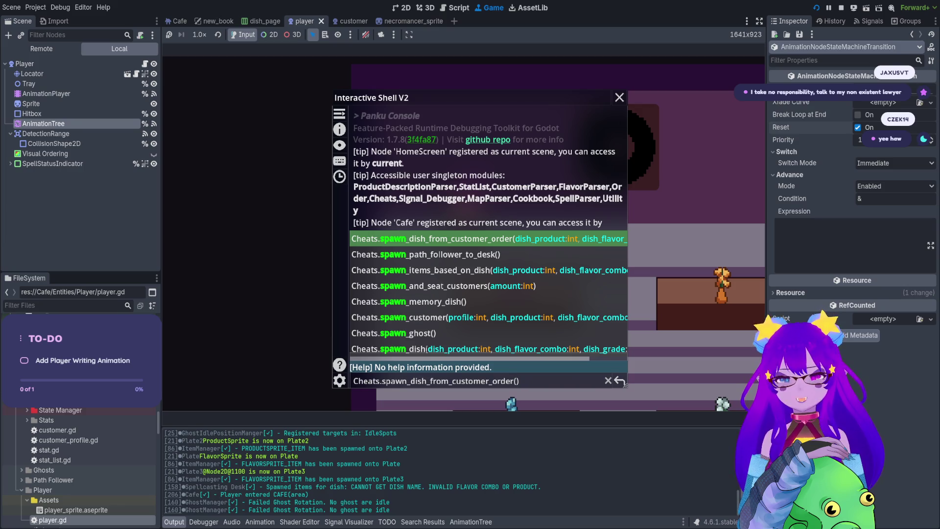
{"action": "key", "text": "BackSpace"}
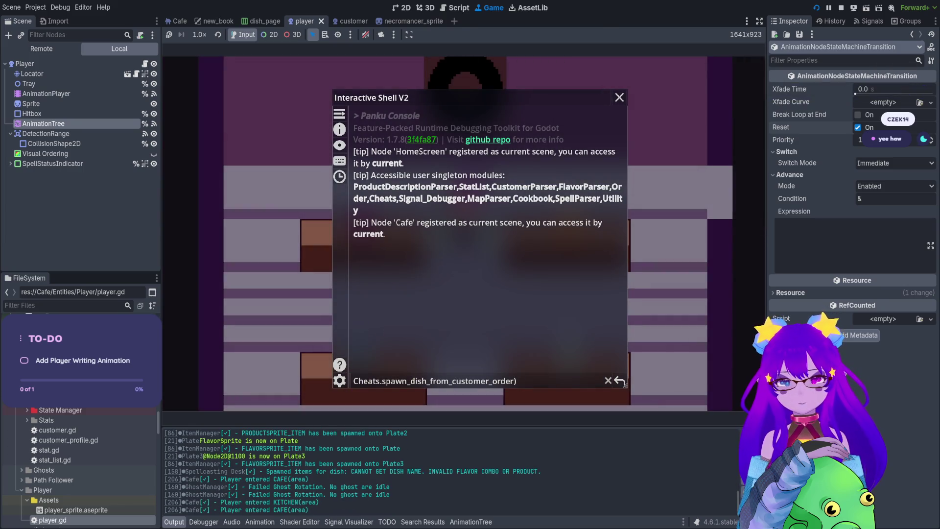
Step: Clear the console input and run Cheats.spawn_customer() via autocomplete
{"action": "key", "text": "BackSpace"}
{"action": "key", "text": "BackSpace"}
{"action": "key", "text": "BackSpace"}
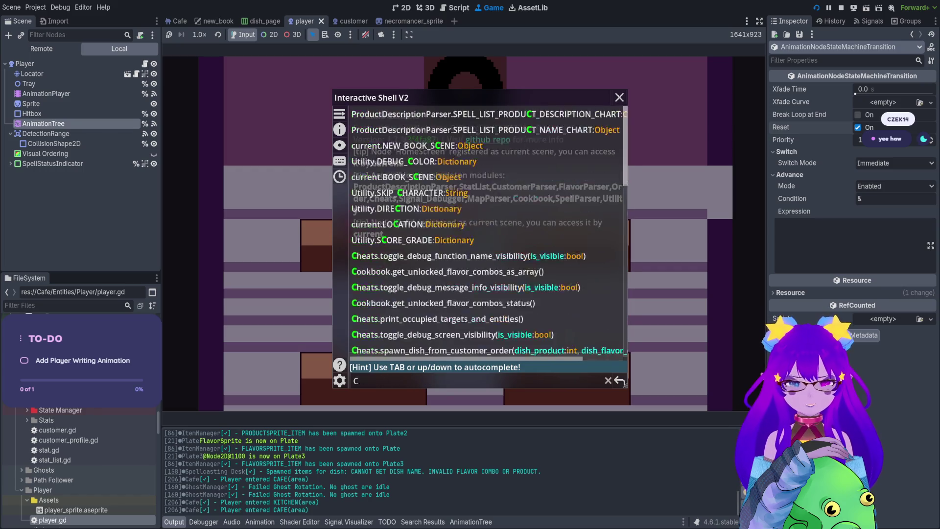
{"action": "key", "text": "BackSpace"}
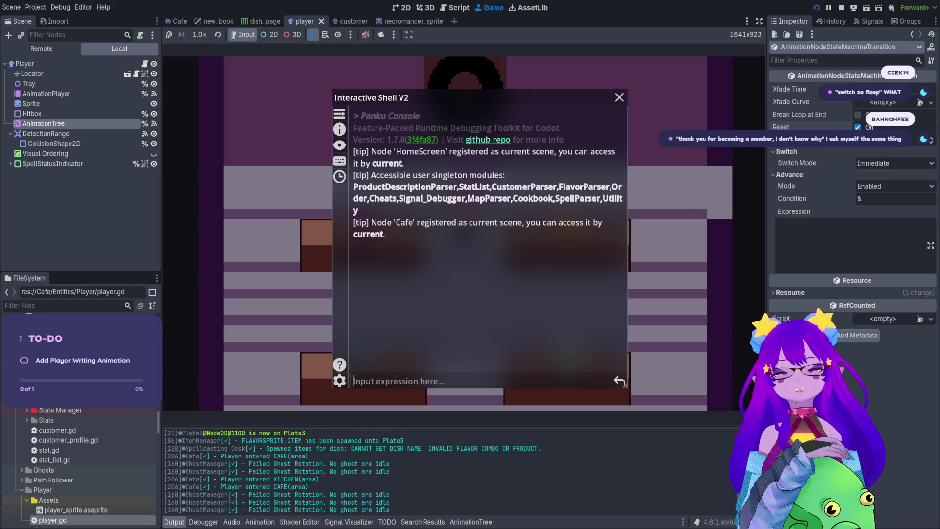
{"action": "type", "text": "spawn"}
{"action": "key", "text": "Tab"}
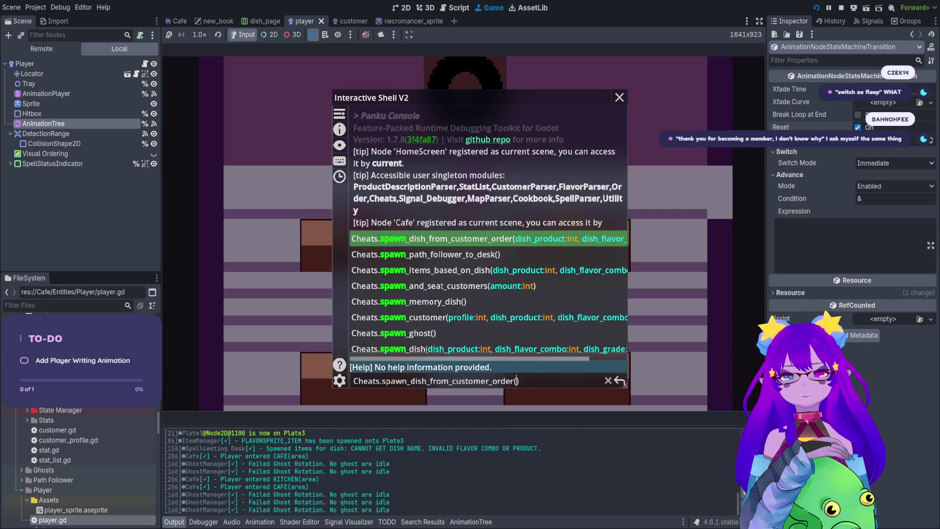
{"action": "key", "text": "Tab"}
{"action": "key", "text": "Tab"}
{"action": "key", "text": "Tab"}
{"action": "key", "text": "Return"}
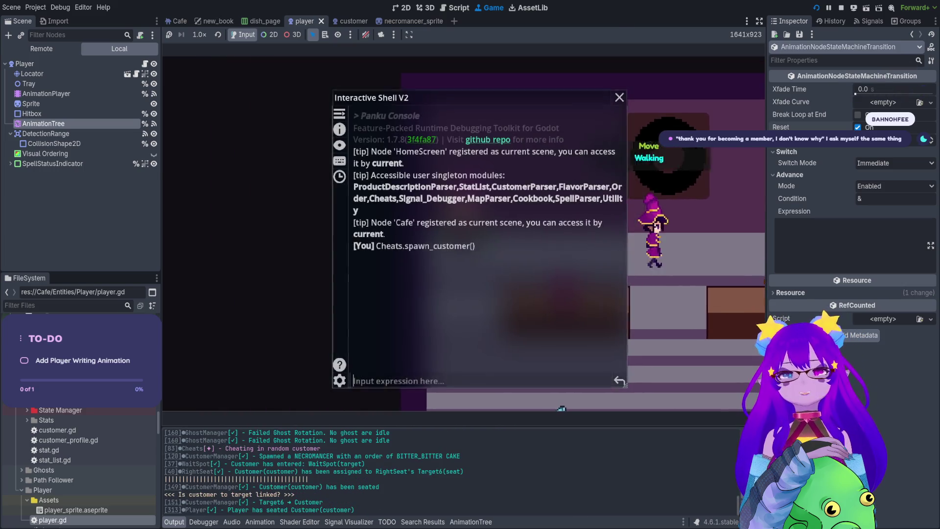
Step: Spawn a second customer, let the player take the orders, then stop the game
{"action": "key", "text": "Up"}
{"action": "key", "text": "Return"}
{"action": "key", "text": "grave"}
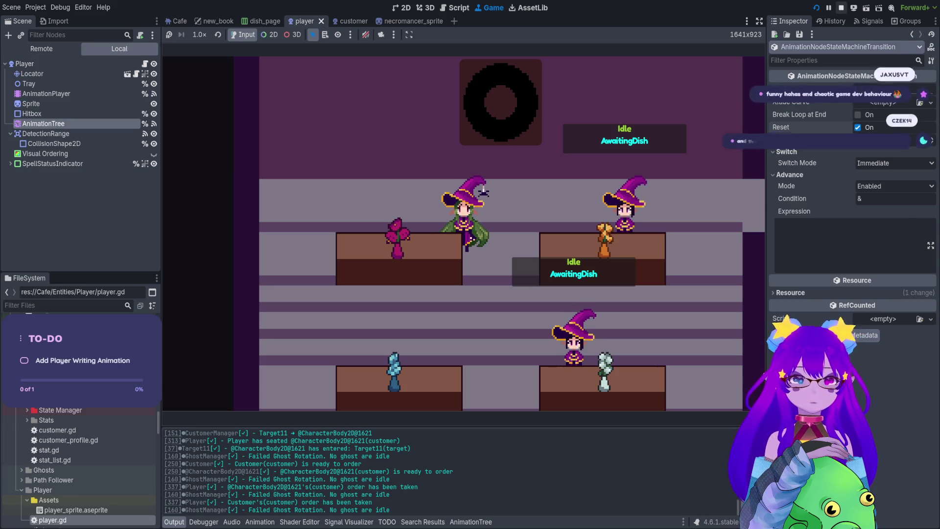
{"action": "left_click", "coordinate": [840, 8]}
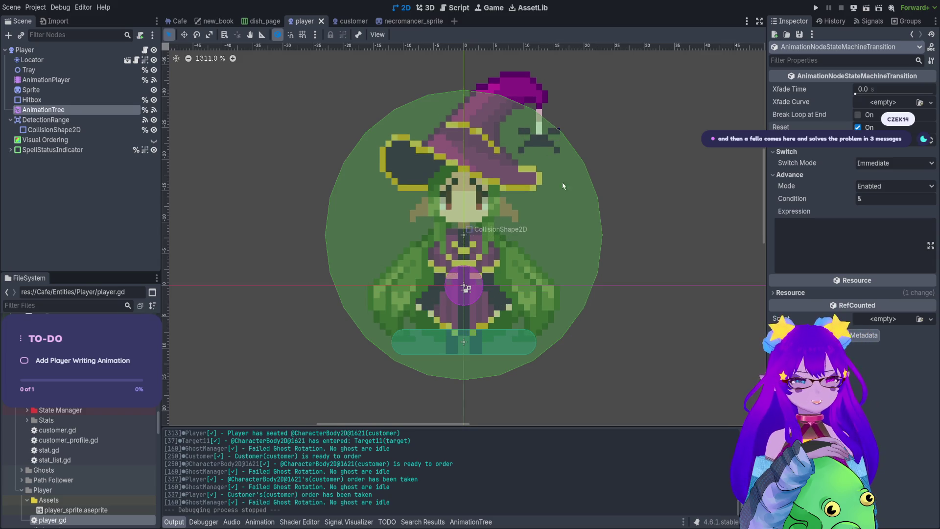
Step: Recentre the player sprite in the 2D view, save the player scene, and focus the file filter
{"action": "mouse_move", "coordinate": [502, 199]}
{"action": "left_mouse_down"}
{"action": "mouse_move", "coordinate": [524, 237]}
{"action": "mouse_move", "coordinate": [516, 233]}
{"action": "left_mouse_up"}
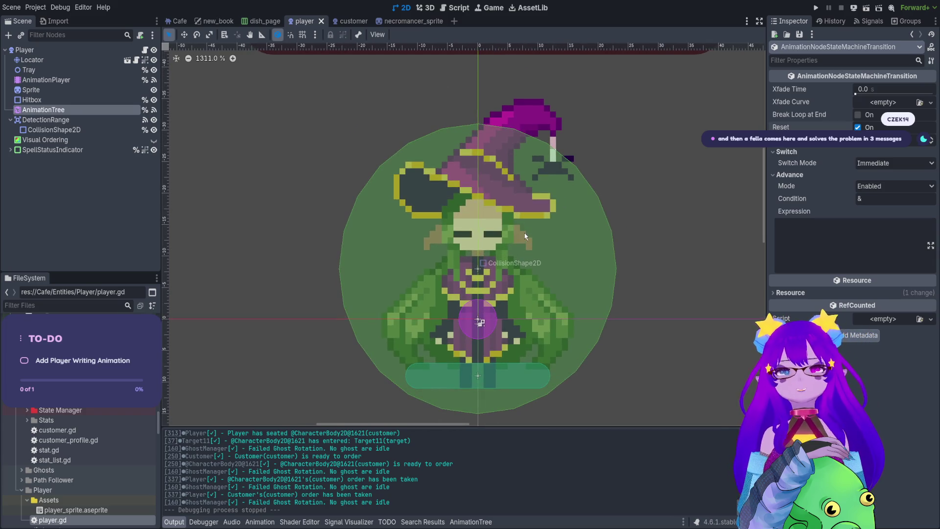
{"action": "key", "text": "ctrl+s"}
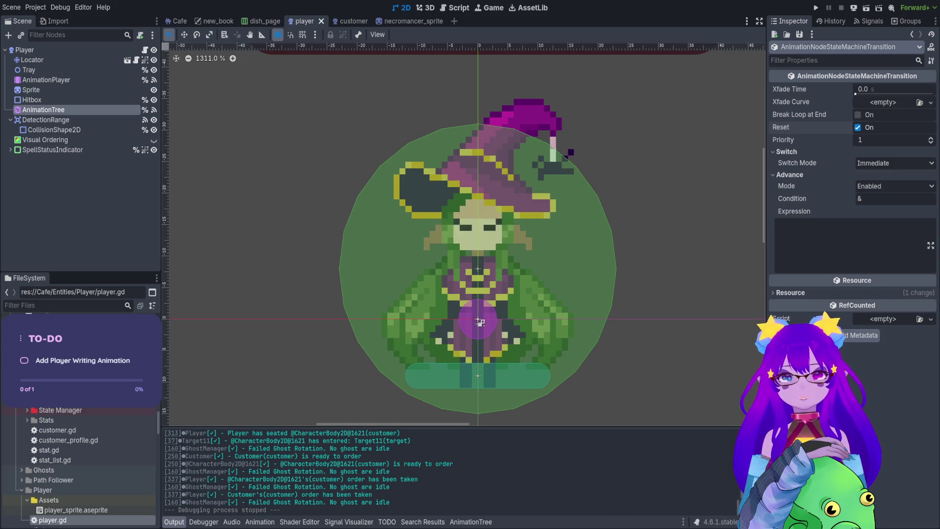
{"action": "left_click", "coordinate": [109, 304]}
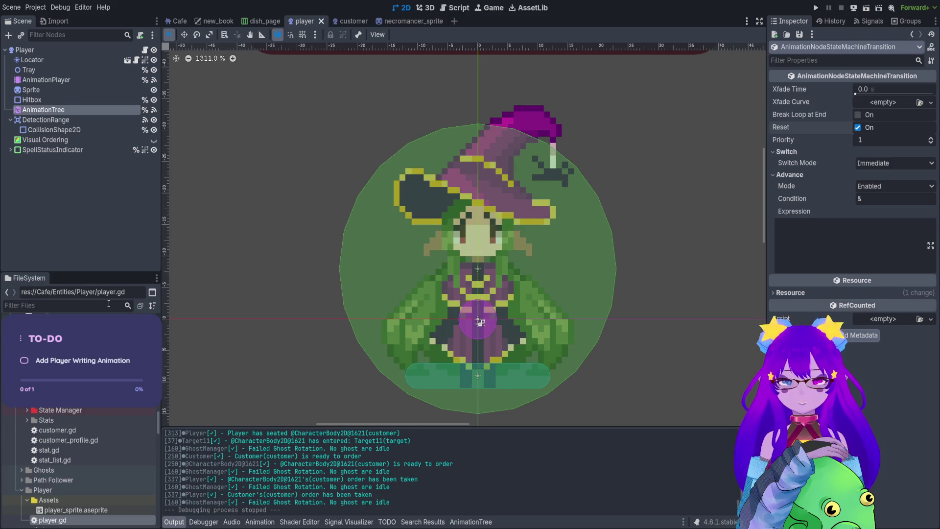
Step: Filter project files for 'page' and preview the 0.60 s page flip.wav sound twice
{"action": "type", "text": "page"}
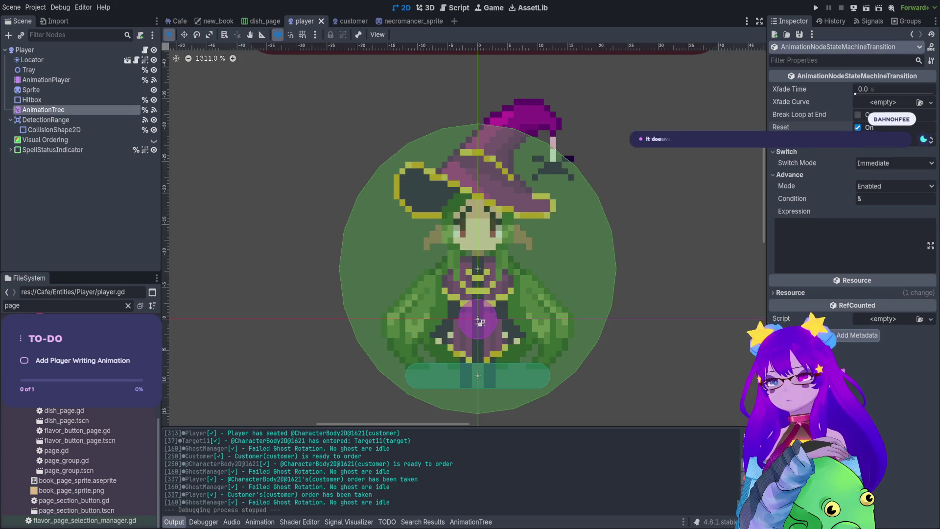
{"action": "scroll", "coordinate": [93, 468], "scroll_direction": "up", "scroll_amount": 5}
{"action": "scroll", "coordinate": [93, 441], "scroll_direction": "up", "scroll_amount": 3}
{"action": "left_click", "coordinate": [79, 353]}
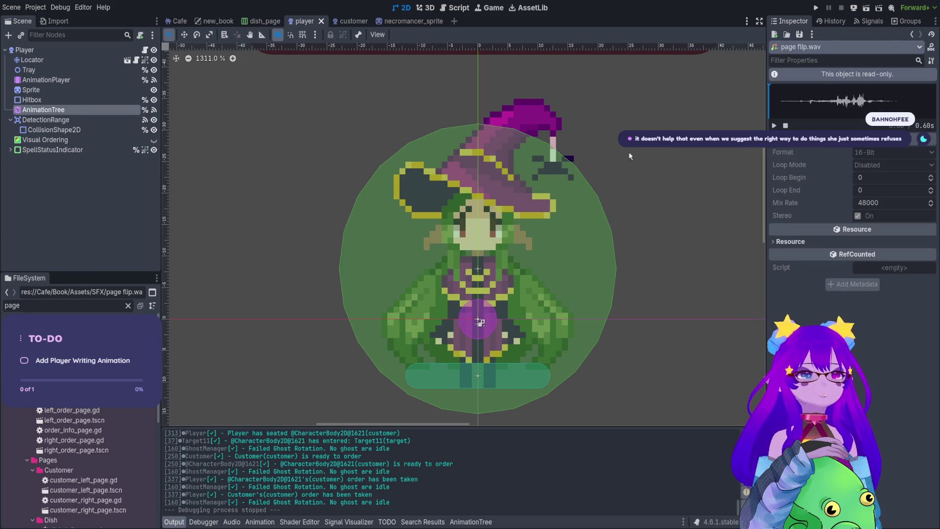
{"action": "left_click", "coordinate": [774, 125]}
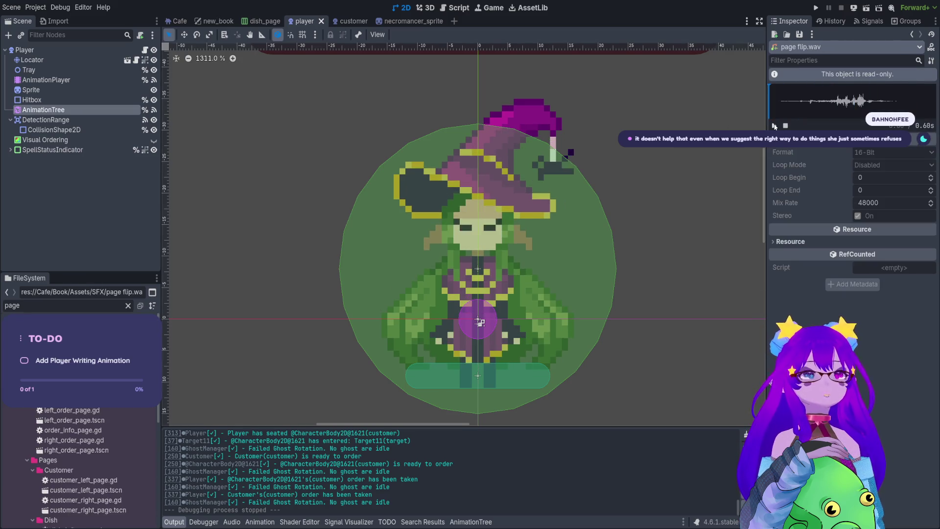
{"action": "left_click", "coordinate": [775, 126]}
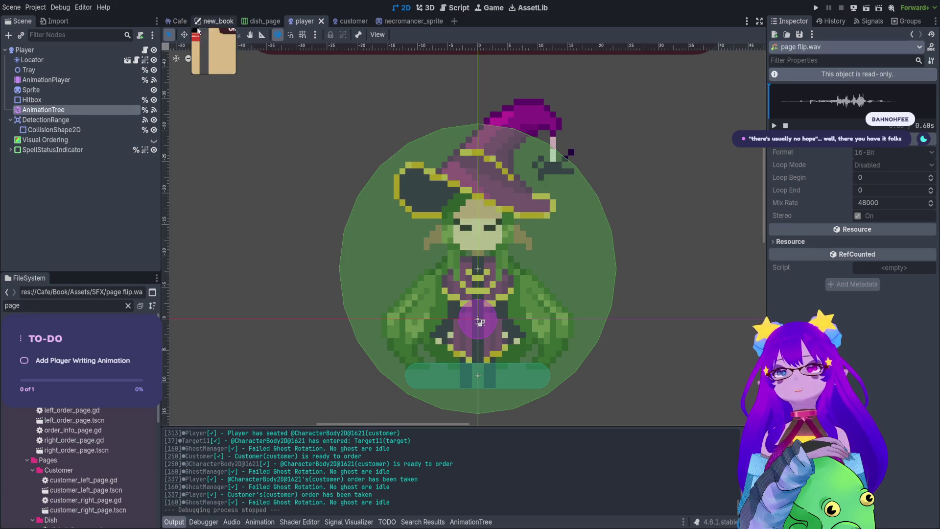
{"action": "double_click", "coordinate": [101, 306]}
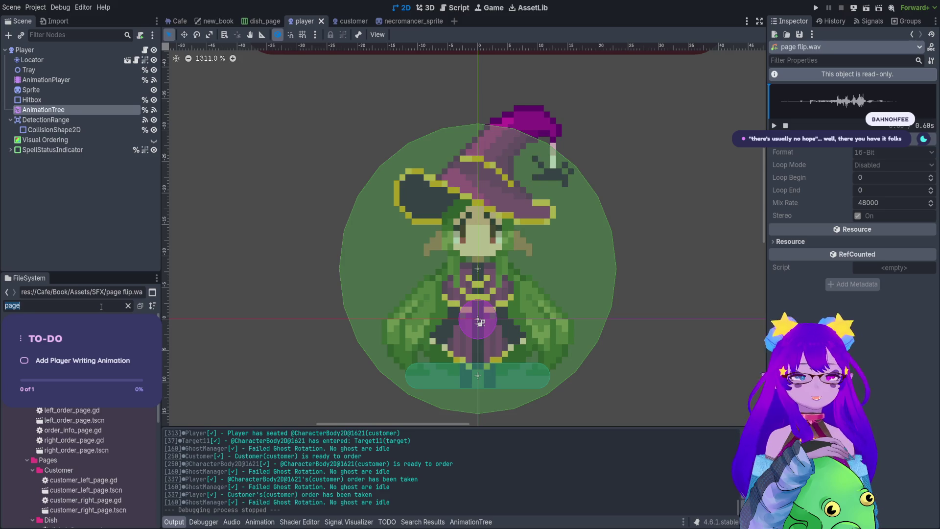
Step: Filter files for 'click' and preview the 0.23 s keyboard_click.wav sound
{"action": "type", "text": "click"}
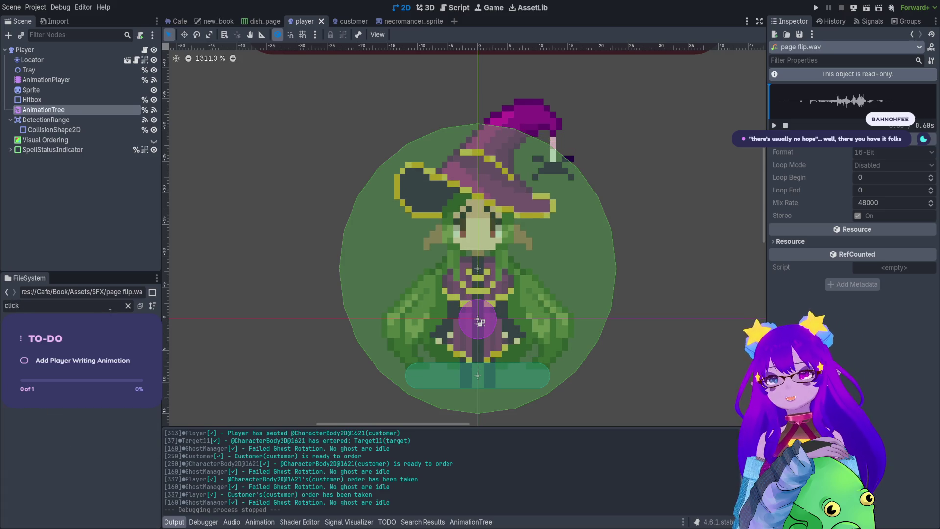
{"action": "left_click", "coordinate": [58, 360]}
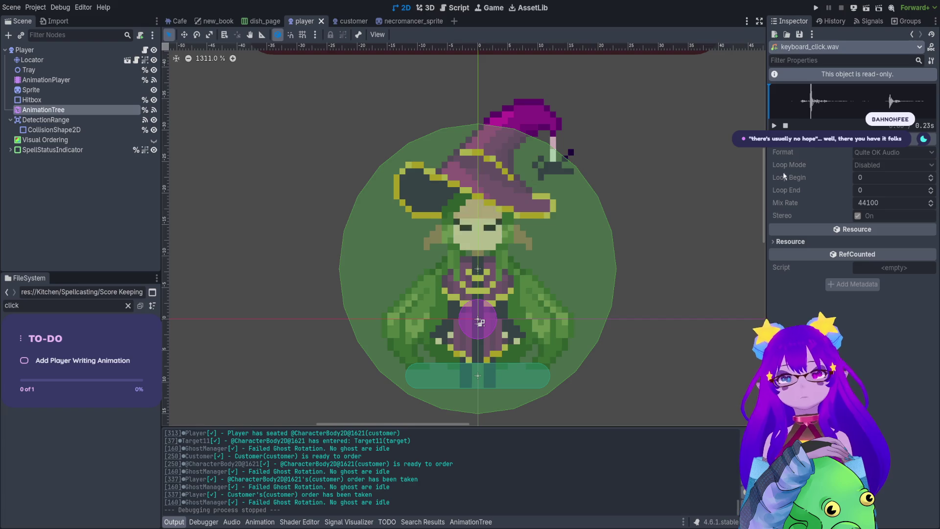
{"action": "left_click", "coordinate": [774, 125]}
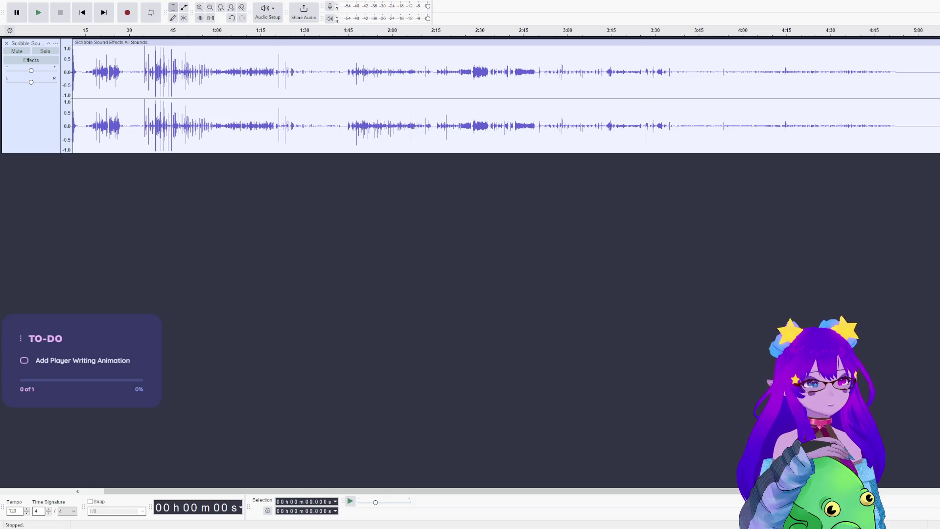
Step: Zoom the Scribble Sound Effects waveform to about 30–73 s and play from 44.238 s
{"action": "scroll", "coordinate": [138, 73], "scroll_direction": "up", "scroll_amount": 3}
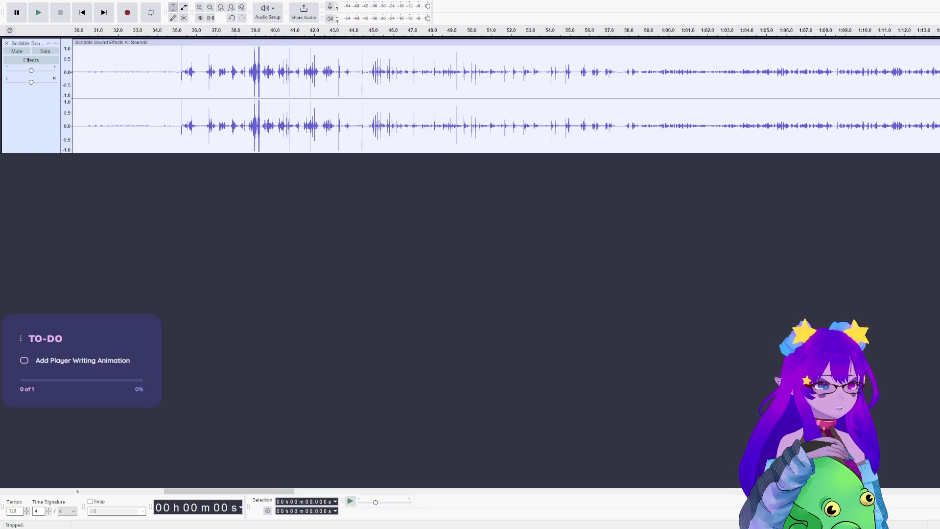
{"action": "left_click", "coordinate": [359, 75]}
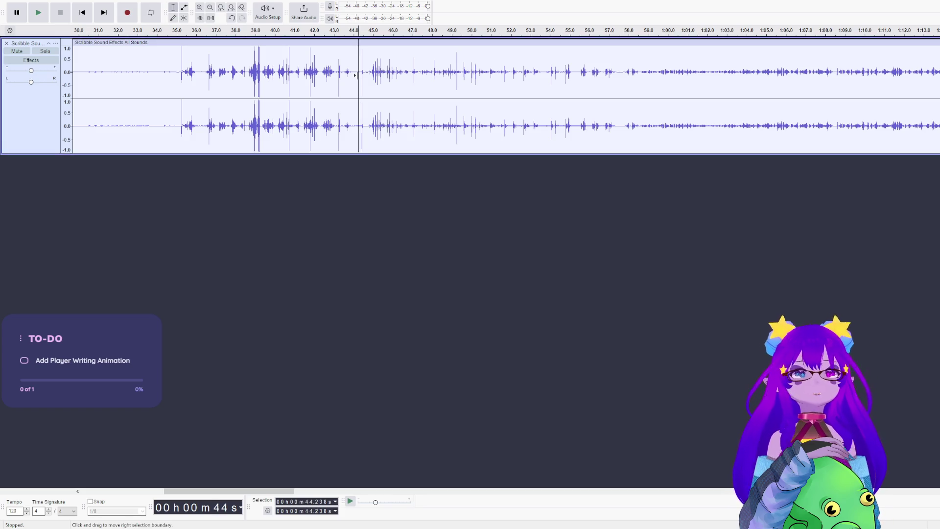
{"action": "key", "text": "space"}
{"action": "key", "text": "space"}
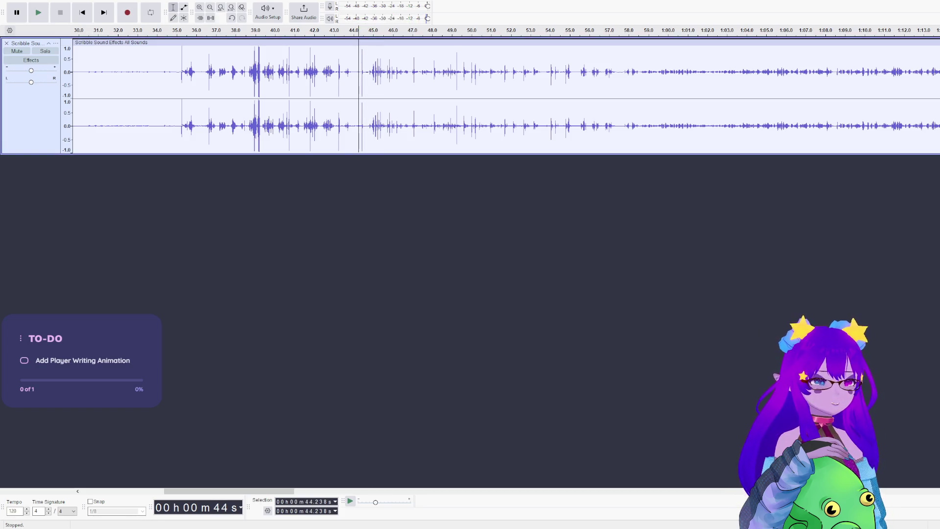